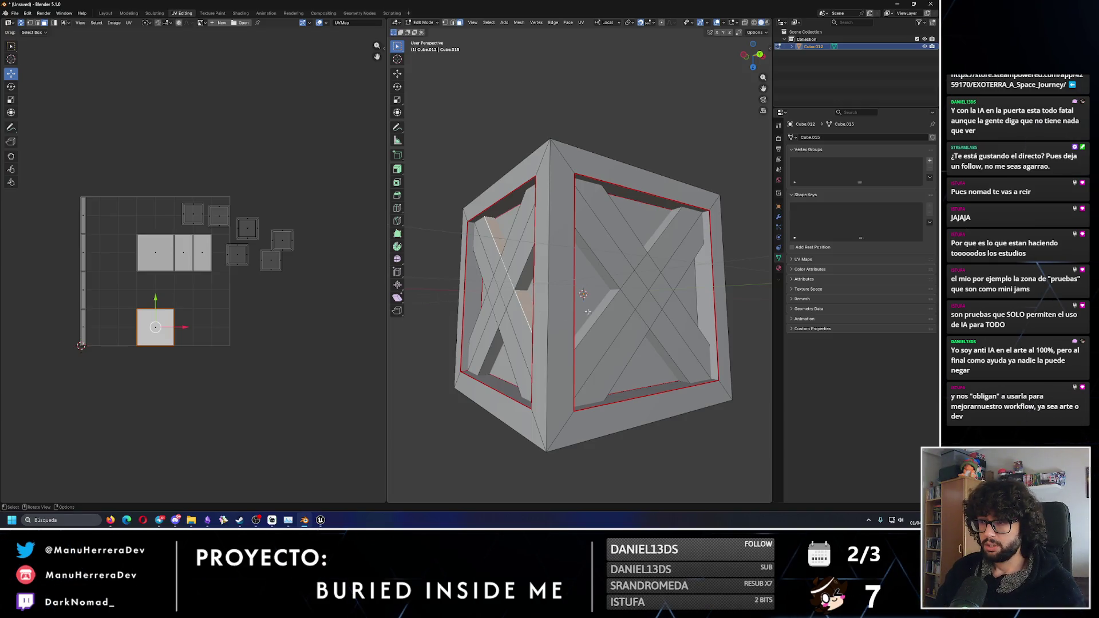
- Project the right-side X braces from view and place the island above the UV grid
mouse_move(523, 311)
middle_mouse_down()
mouse_move(530, 281)
mouse_move(577, 281)
mouse_move(551, 289)
middle_mouse_up()
scroll(530, 281, "down", 2)
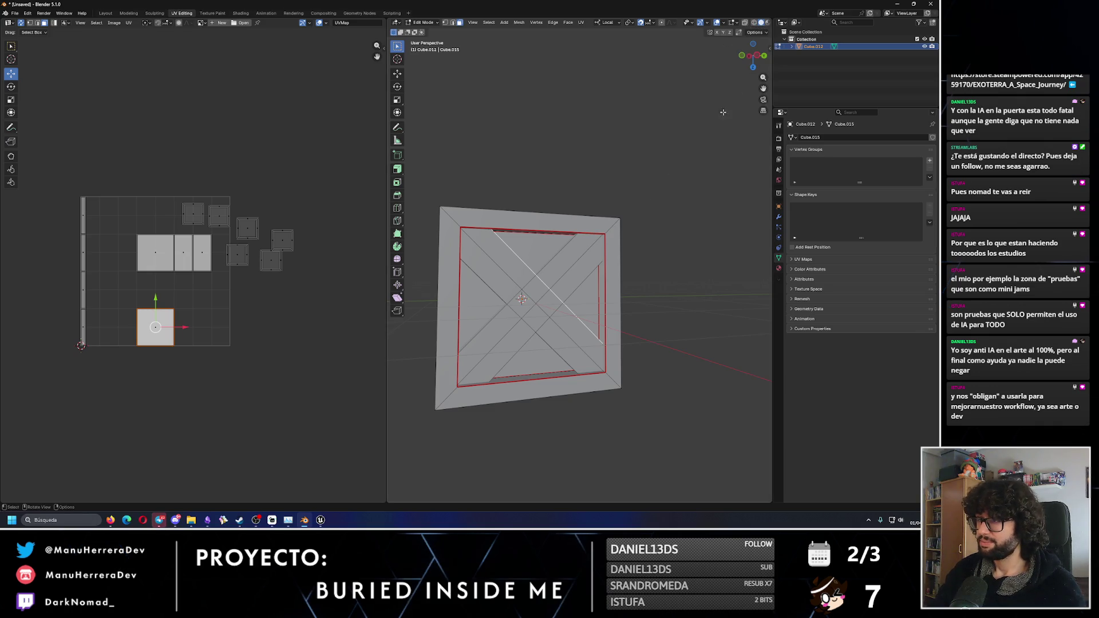
middle_click_drag(723, 112, 744, 81)
left_click(765, 60)
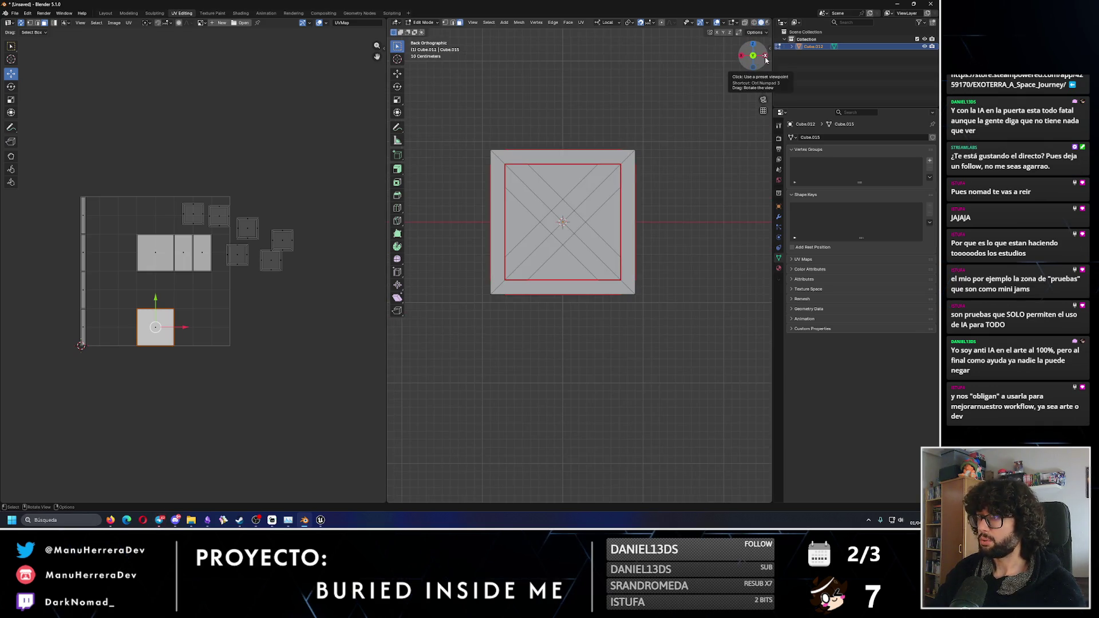
left_click(741, 55)
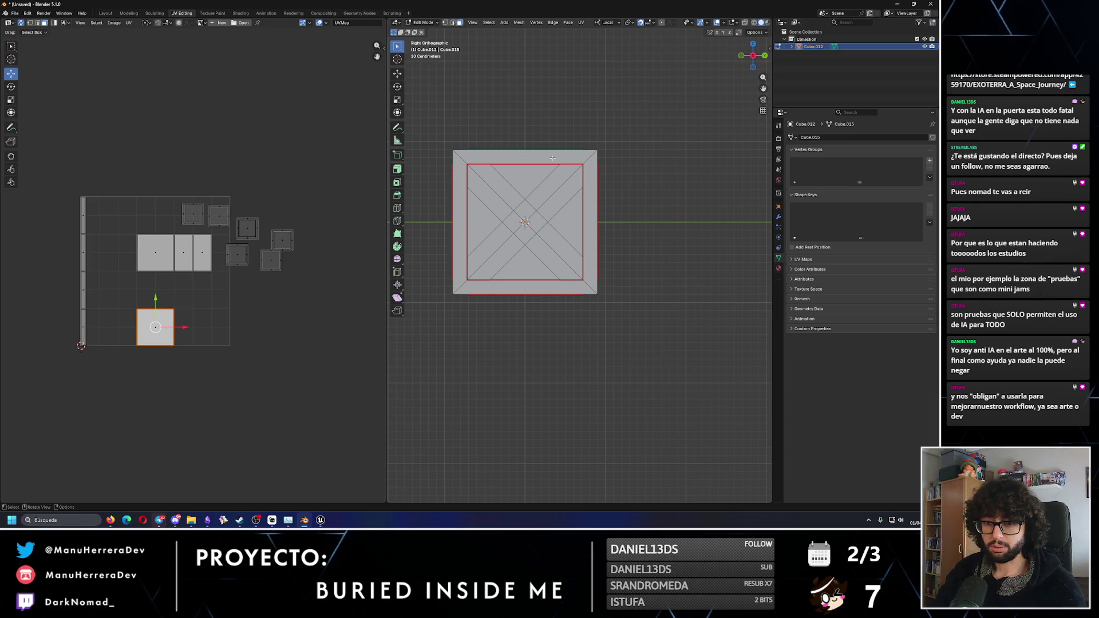
left_click(519, 220)
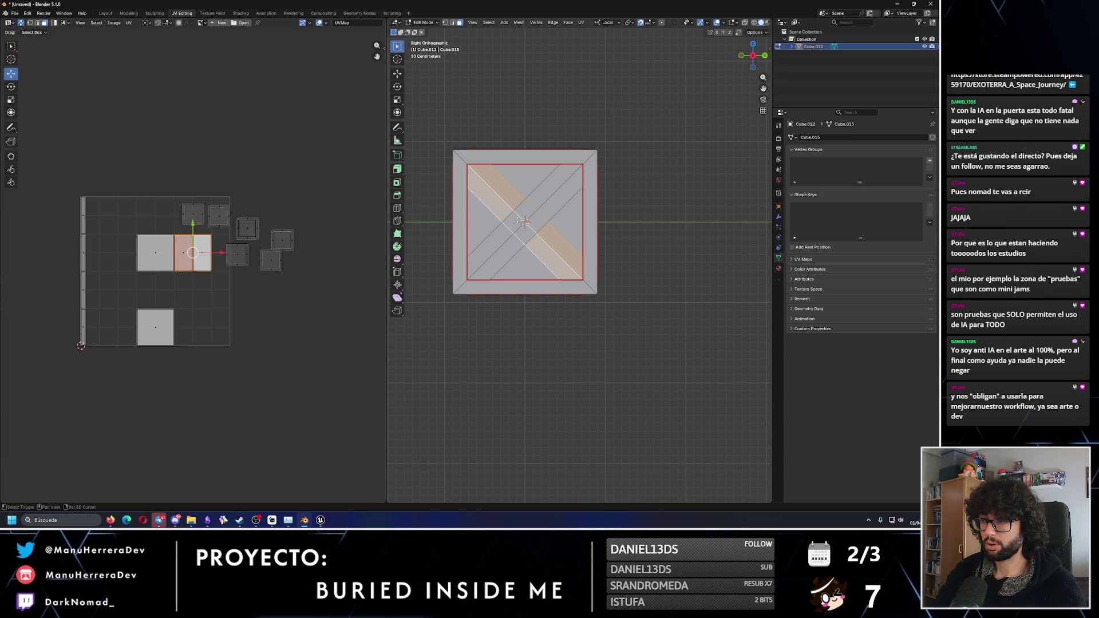
left_click(550, 209, "shift")
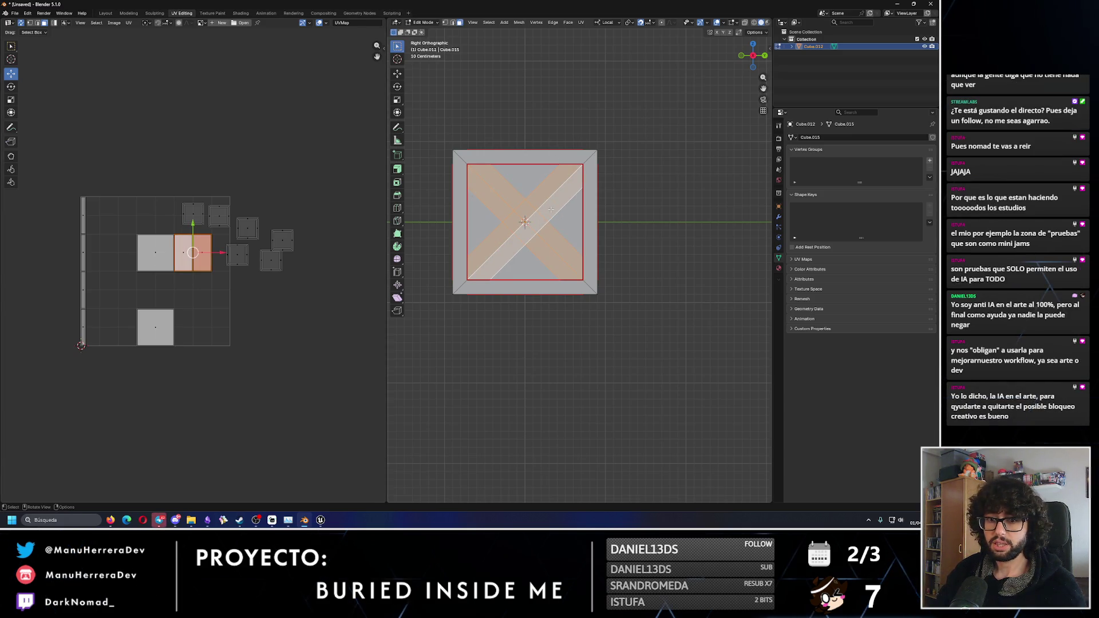
key("F3")
key("Return")
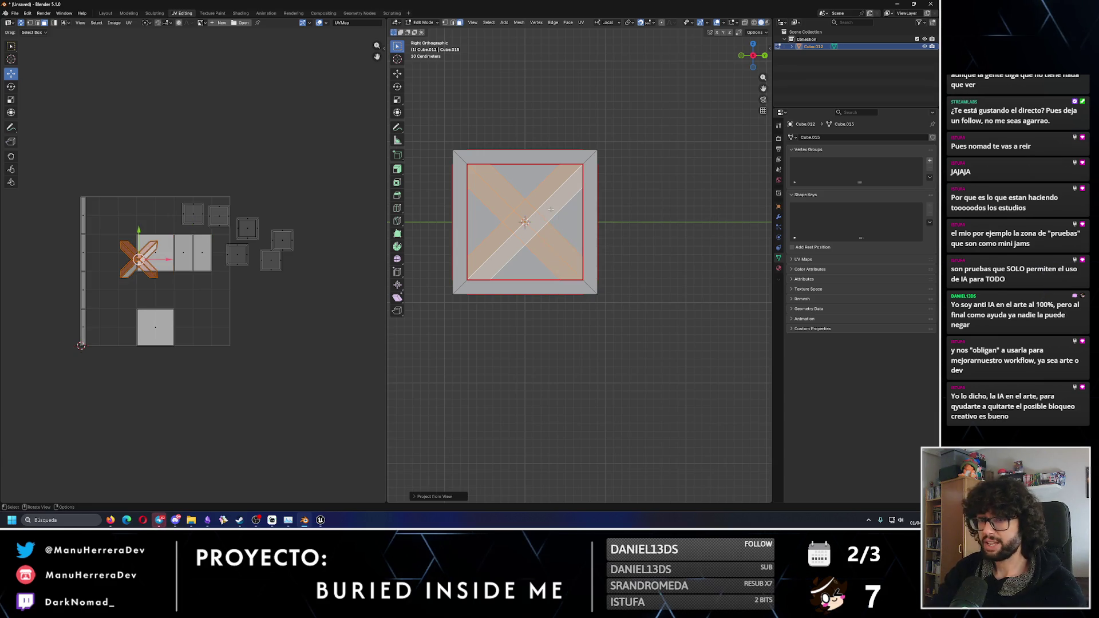
key("g")
left_click(159, 115)
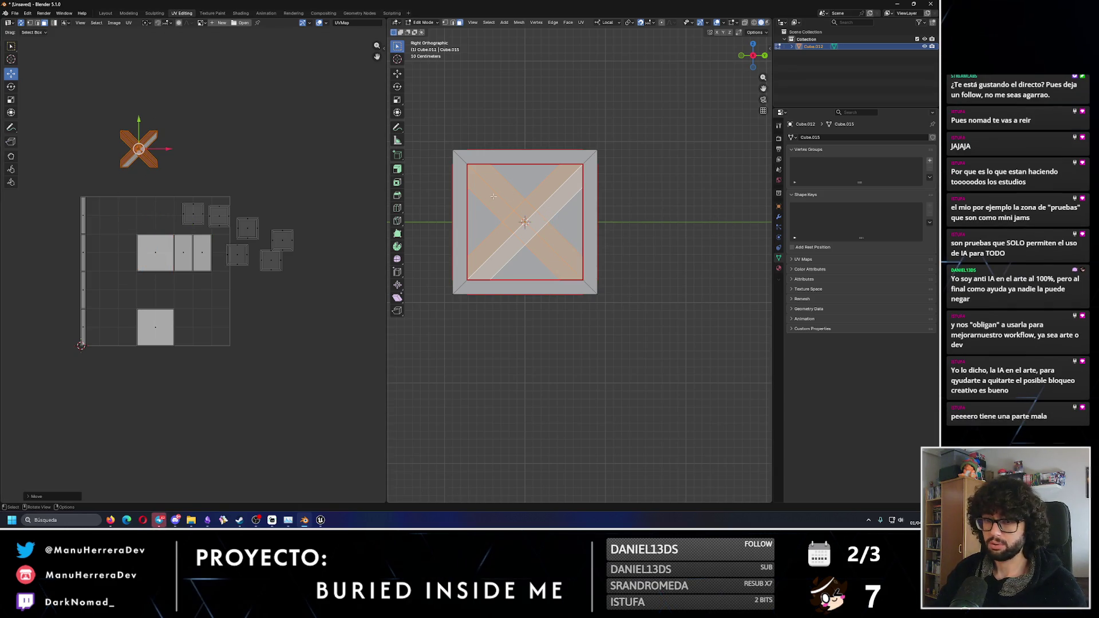
- Project the front X braces from view and place the island above the grid, shifted right
key("KP_1")
left_click(589, 203)
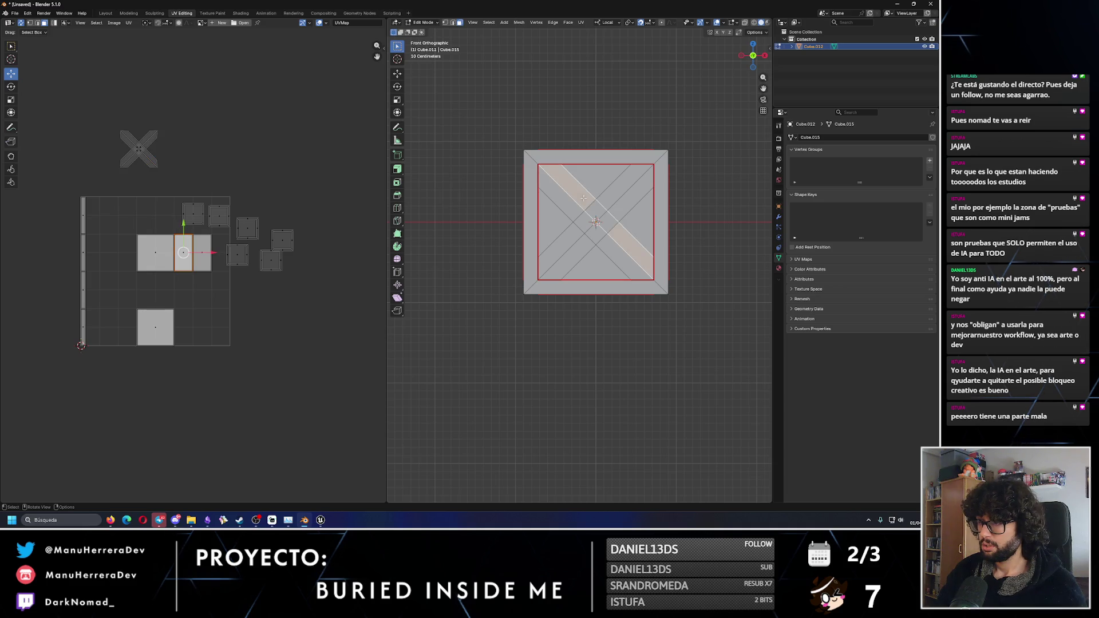
left_click(626, 199, "shift")
key("F3")
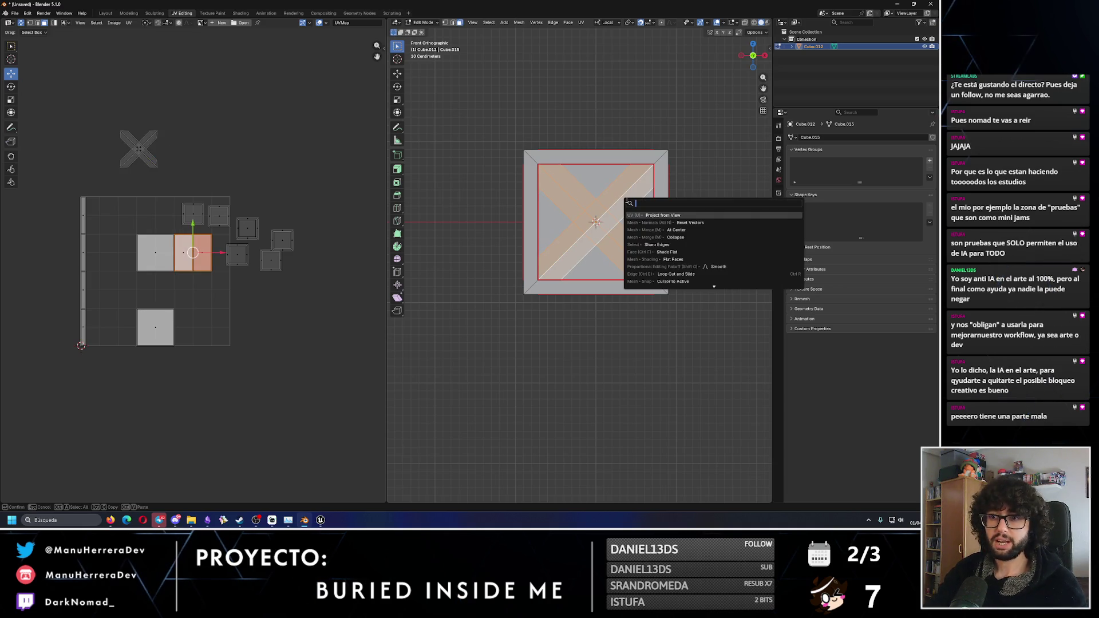
key("Return")
key("g")
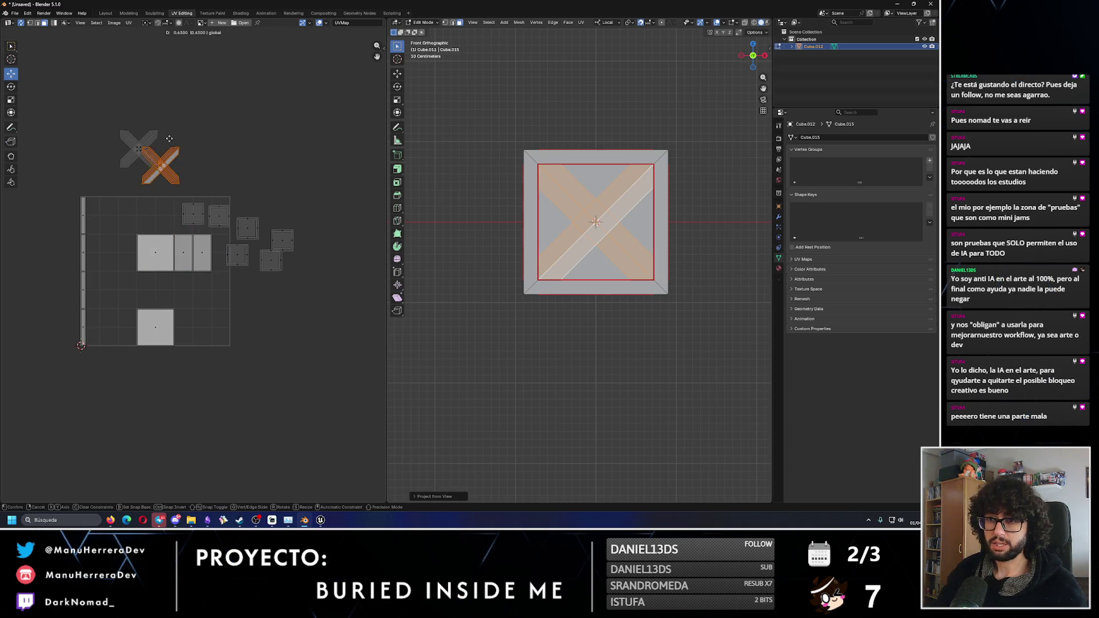
left_click(183, 150)
left_click_drag(182, 149, 220, 150)
- Project the left-side X braces from view and place the island above the others
key("ctrl+KP_3")
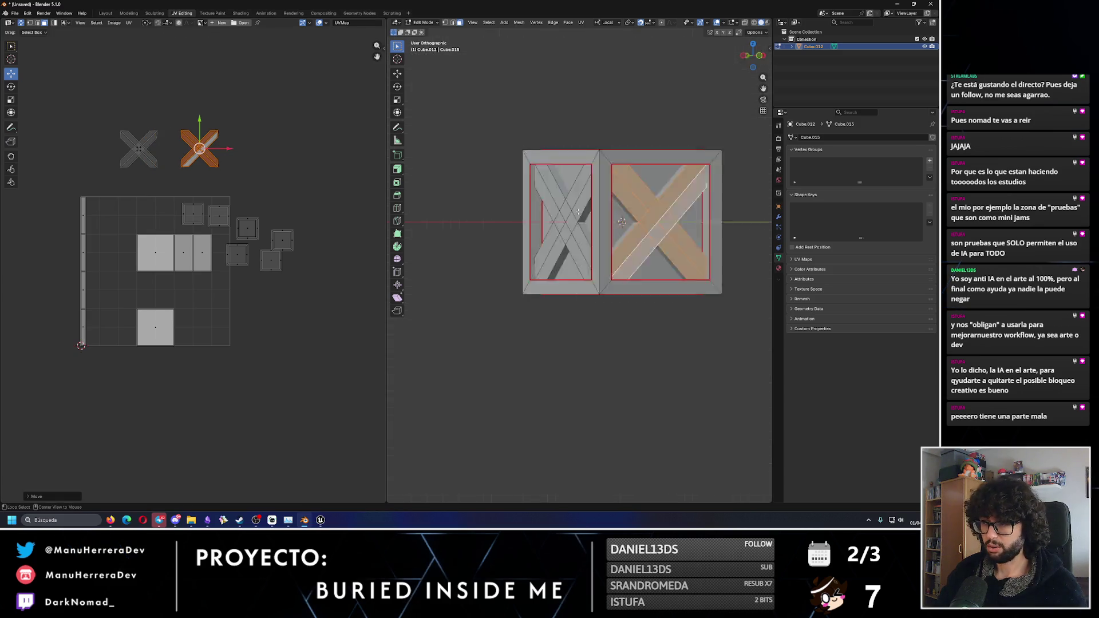
left_click(603, 201)
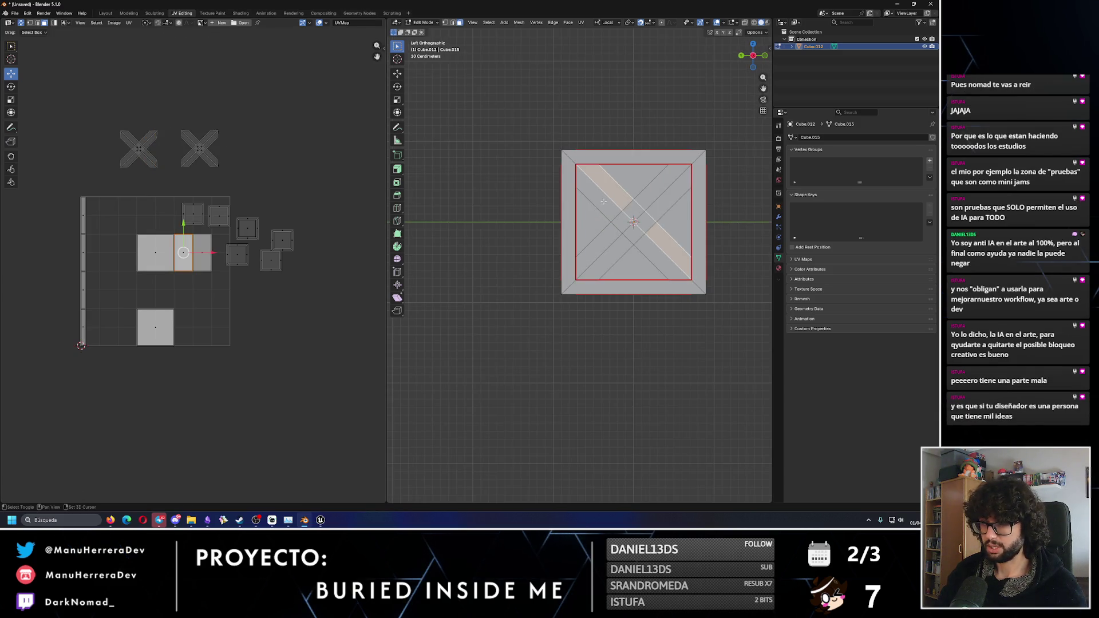
left_click(664, 197, "shift")
key("F3")
key("Return")
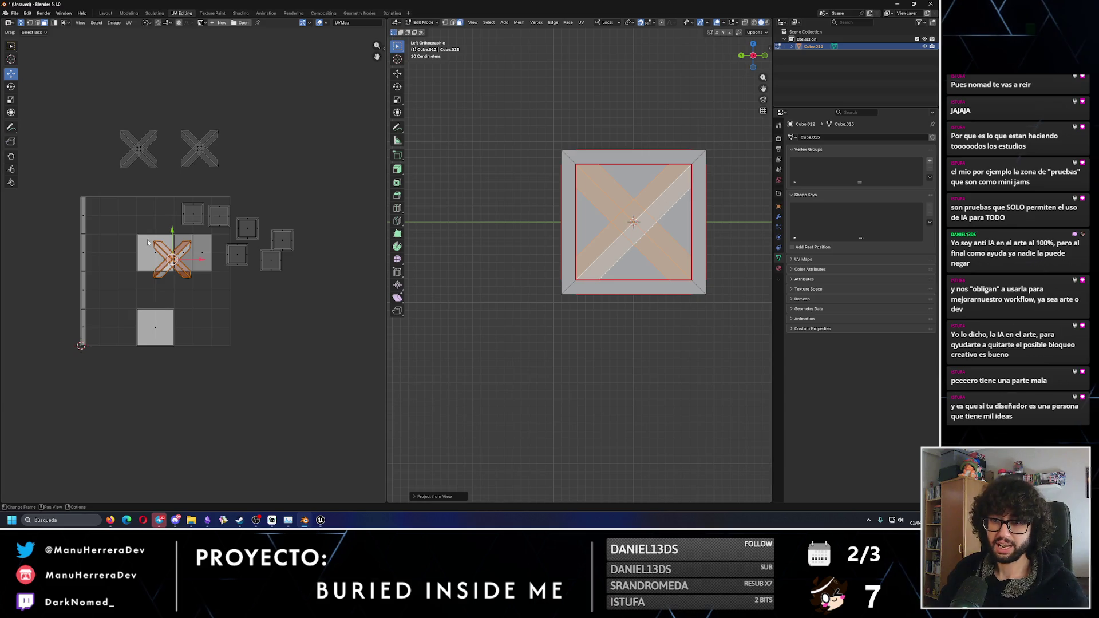
key("g")
left_click(171, 94)
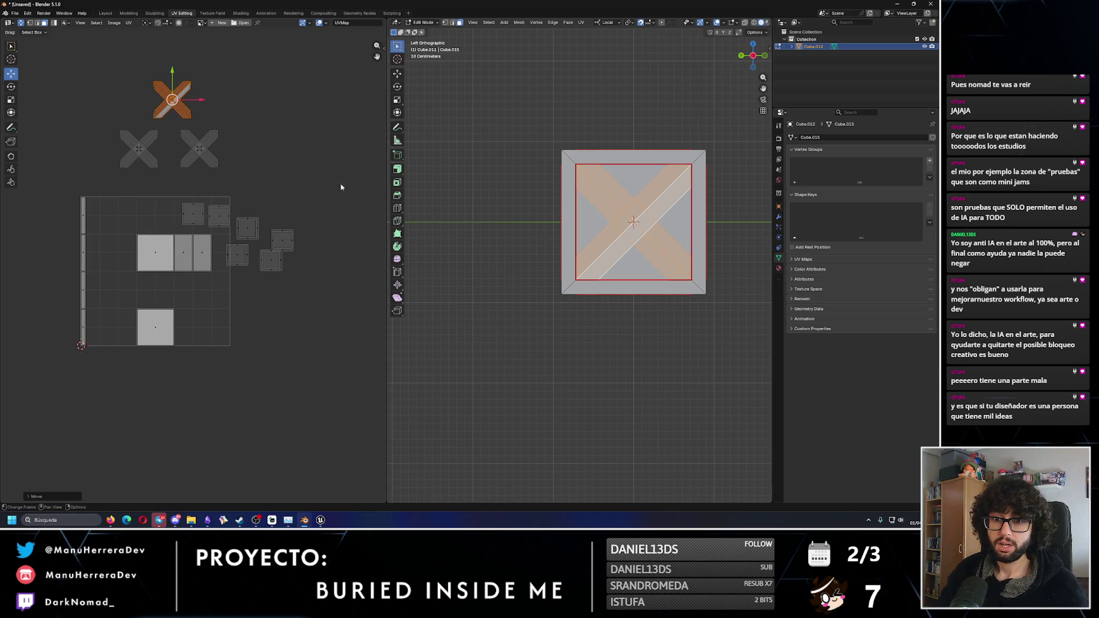
- Project the back X braces from view and move the island to the upper left
key("ctrl+KP_1")
left_click(577, 221)
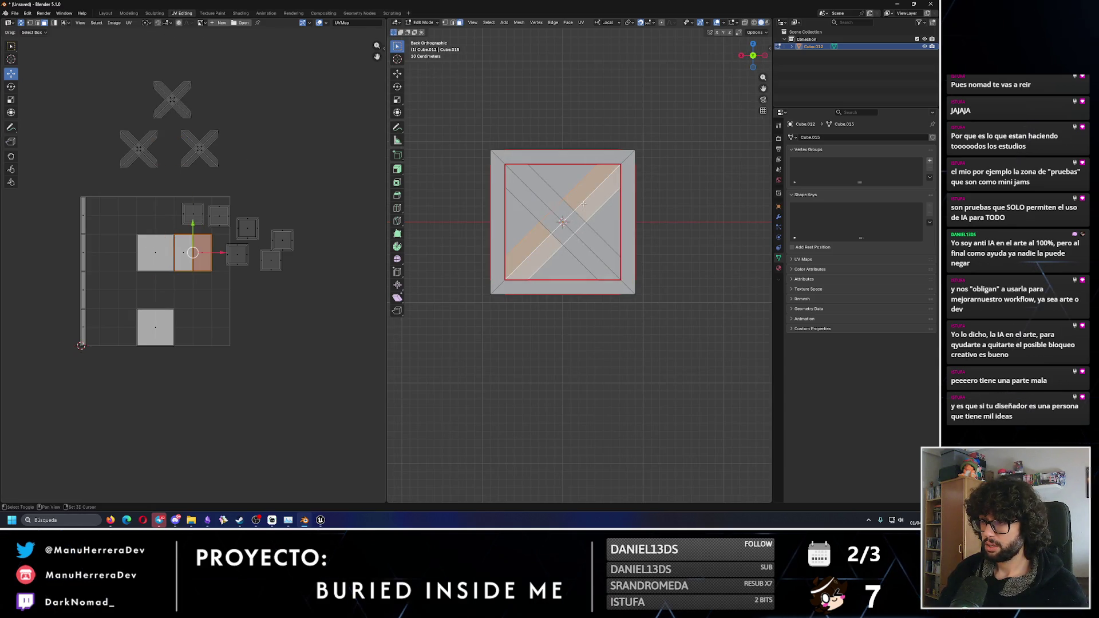
left_click(544, 195, "shift")
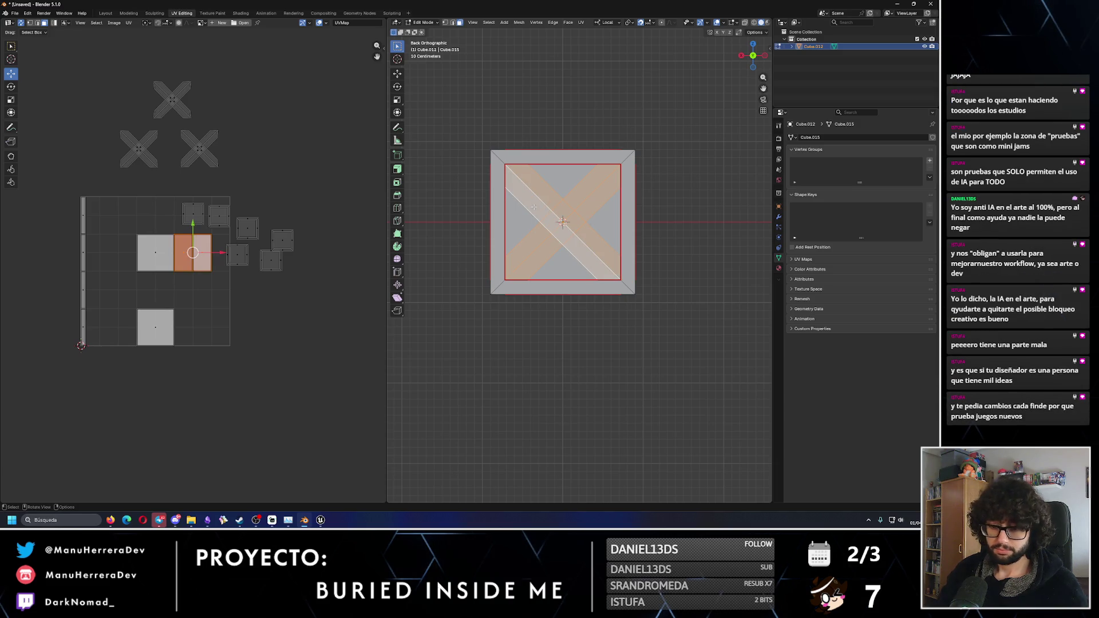
key("u")
left_click(539, 218)
mouse_move(149, 232)
left_mouse_down()
mouse_move(159, 84)
mouse_move(89, 114)
left_mouse_up()
middle_click_drag(435, 218, 520, 216)
- Re-project the right-side X braces from view and move the island up out of the grid
key("KP_3")
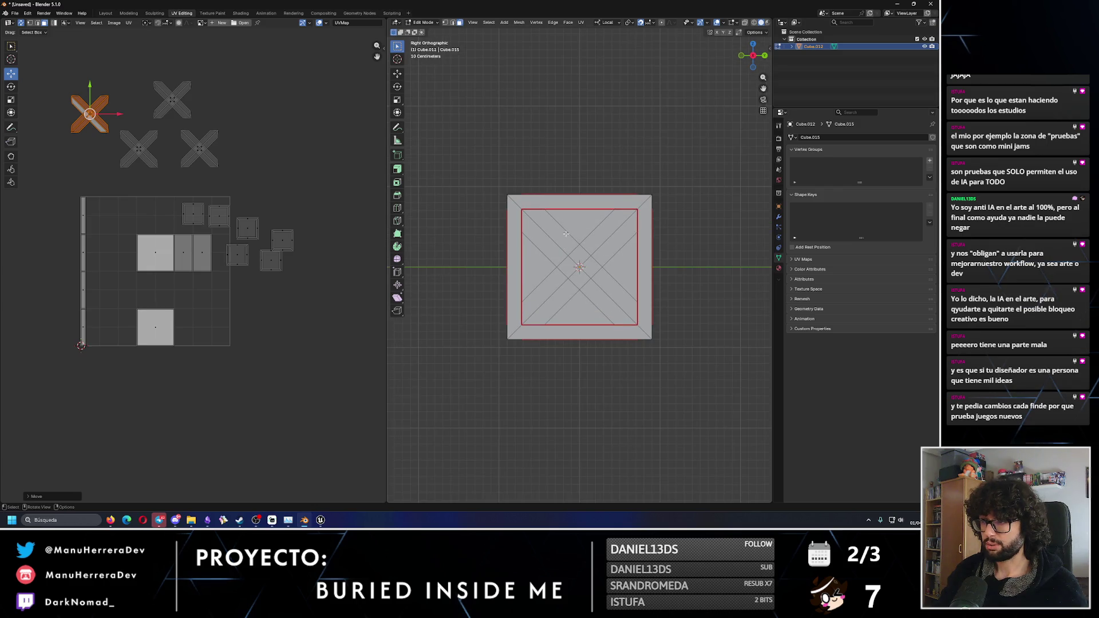
left_click(549, 236)
left_click(610, 247, "shift")
key("u")
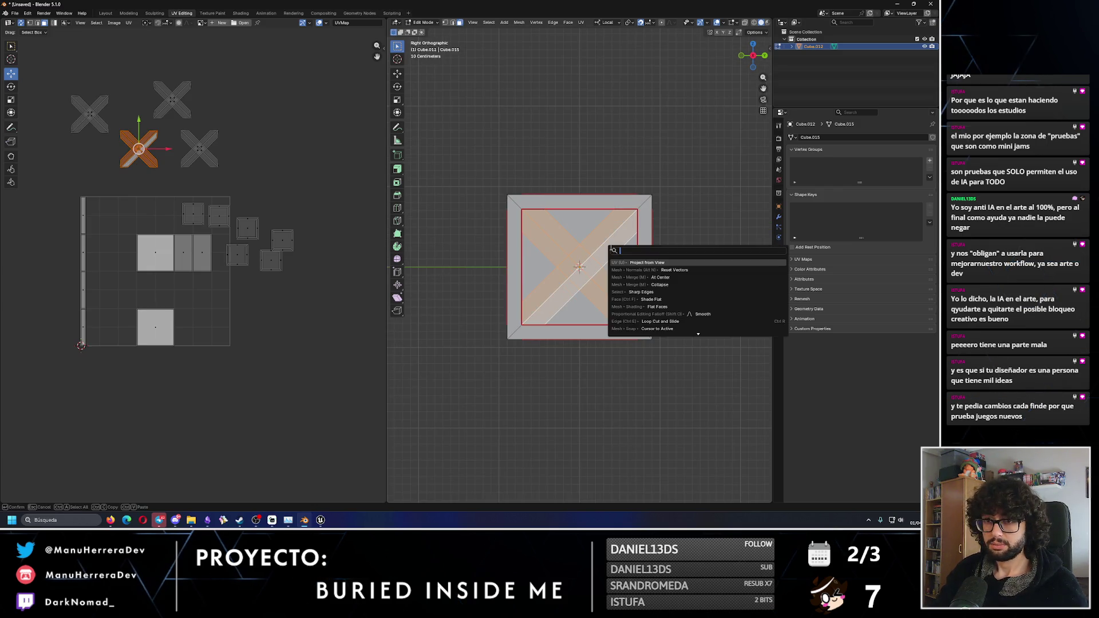
left_click(610, 247)
key("KP_7")
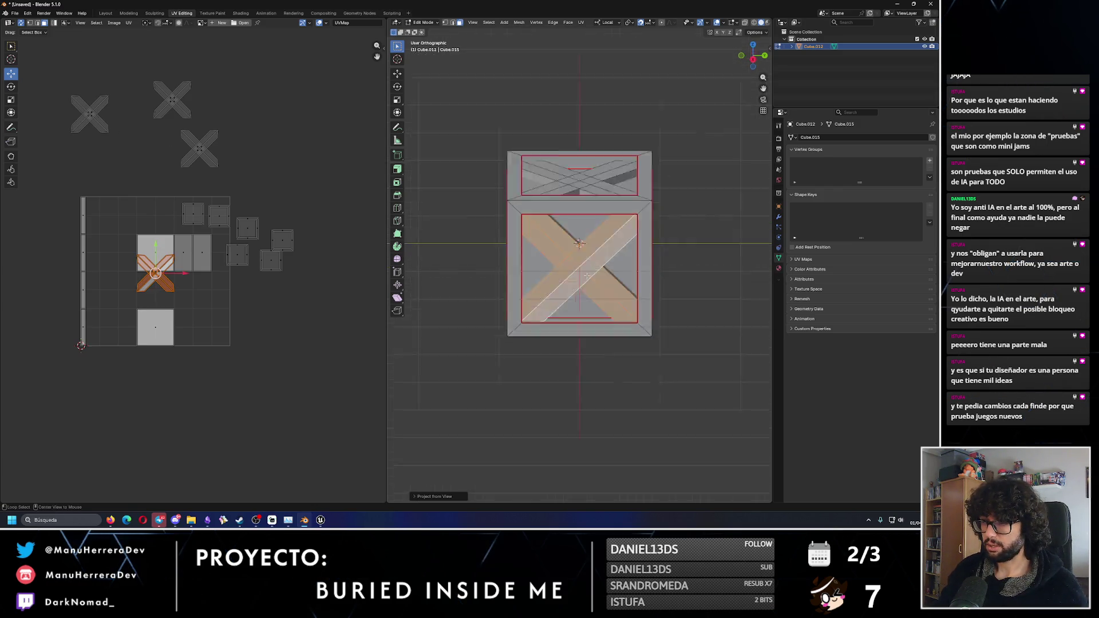
left_click_drag(157, 247, 163, 155)
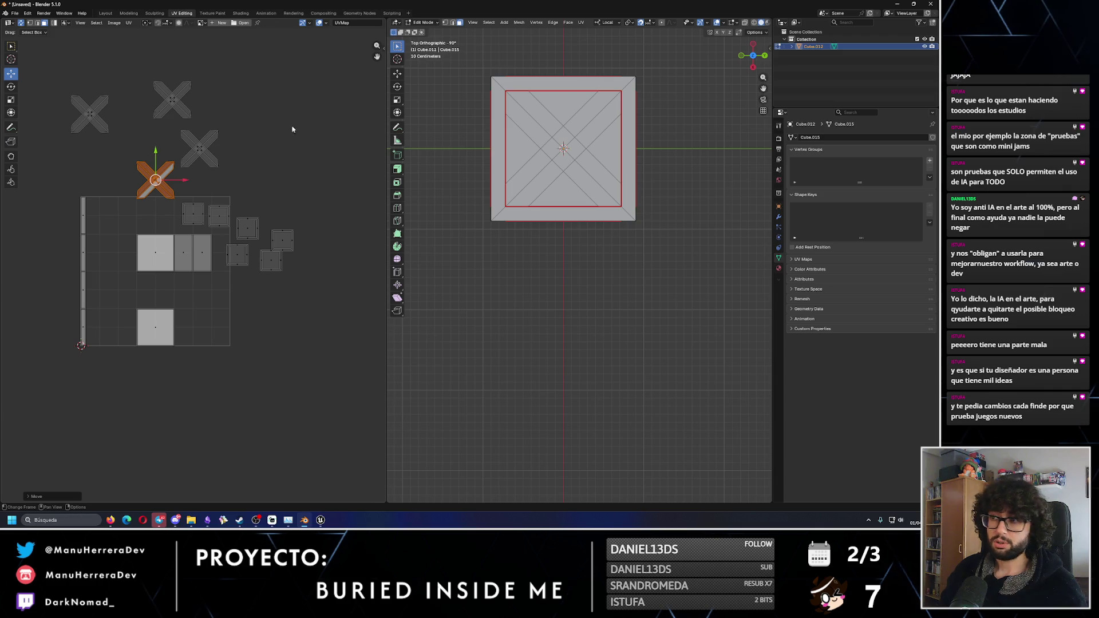
- Project the top X braces from view and move the island above the others
left_click(587, 120)
left_click(587, 120, "shift")
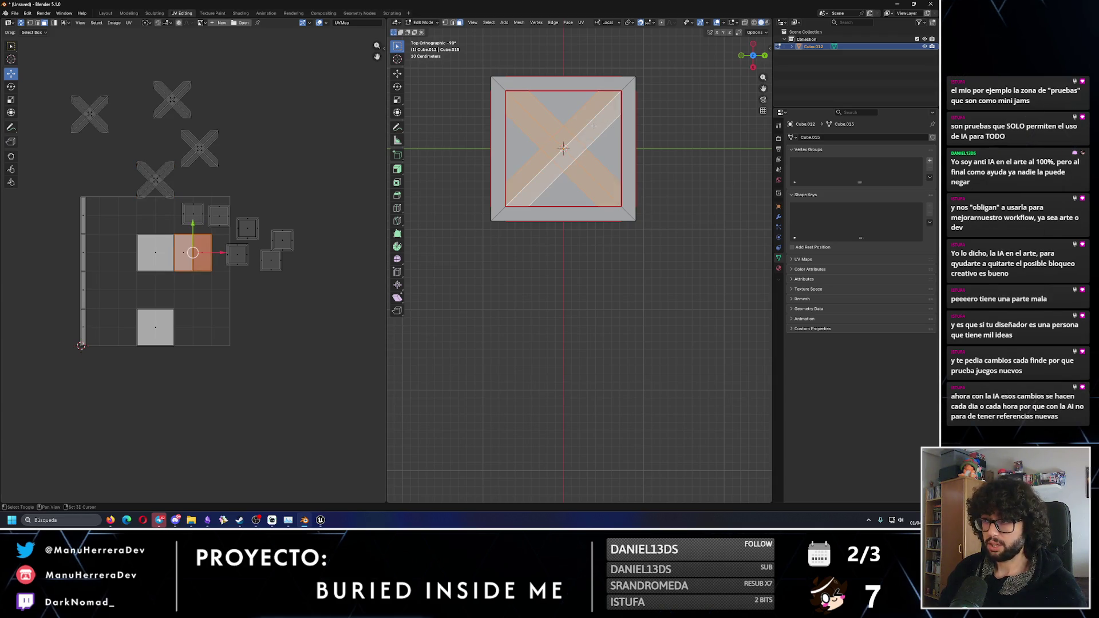
key("u")
left_click(629, 200)
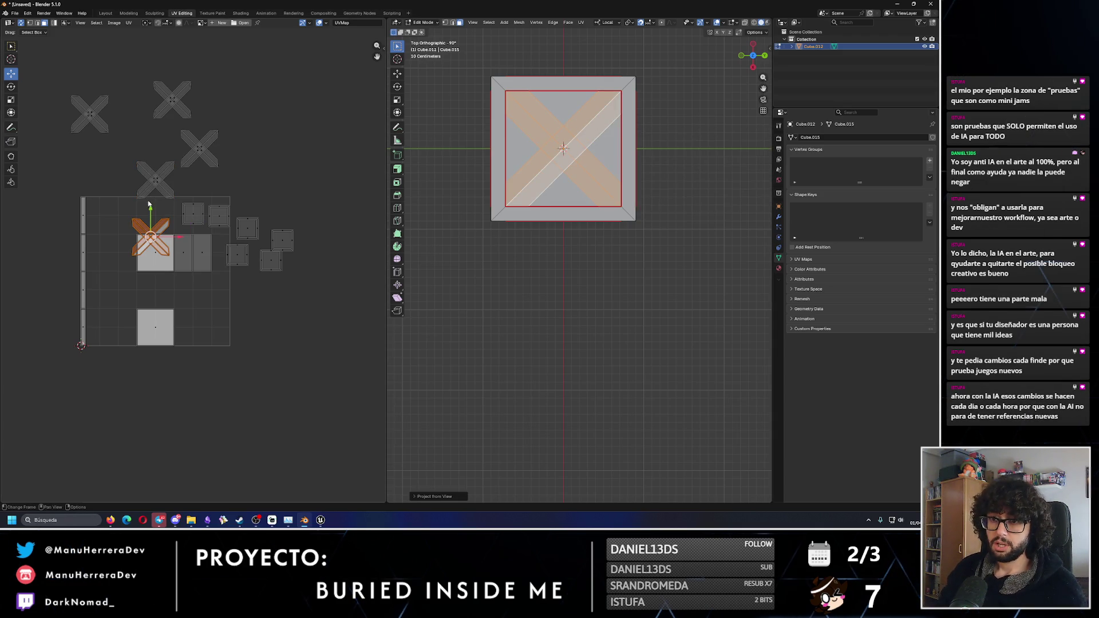
left_click_drag(150, 218, 150, 38)
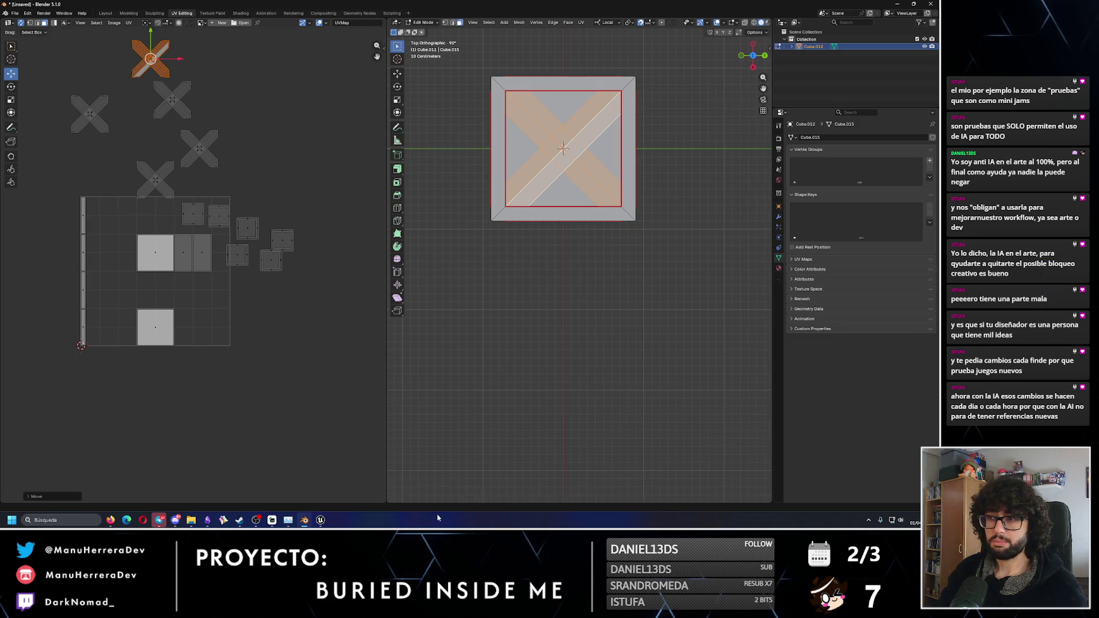
- Project the bottom X braces from view and move the island right and upward
key("KP_1")
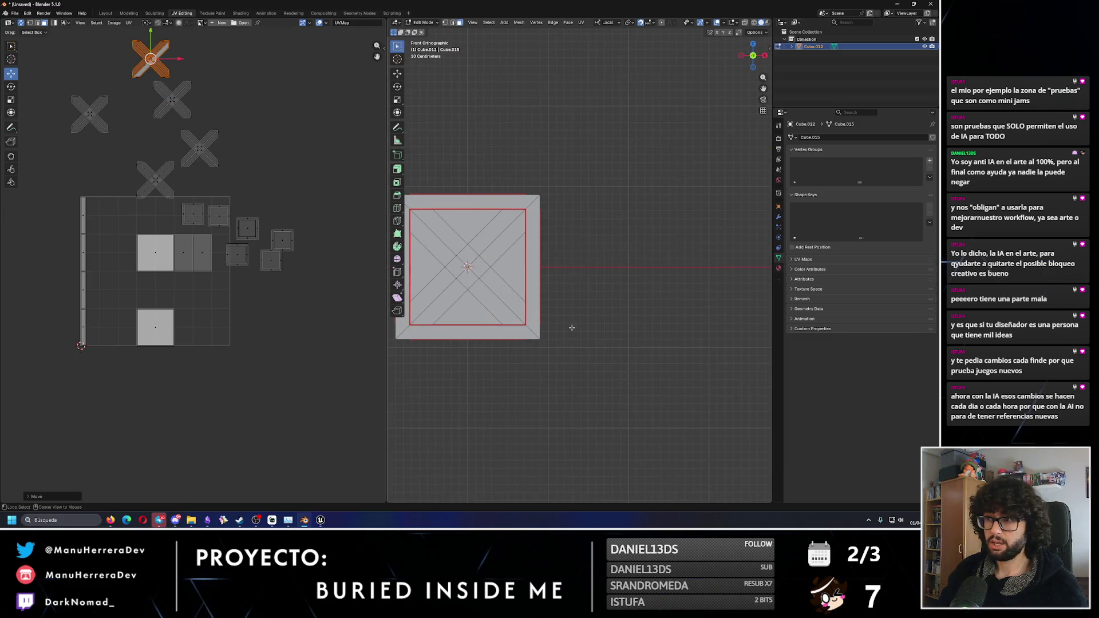
left_click(493, 288)
left_click(468, 305, "shift")
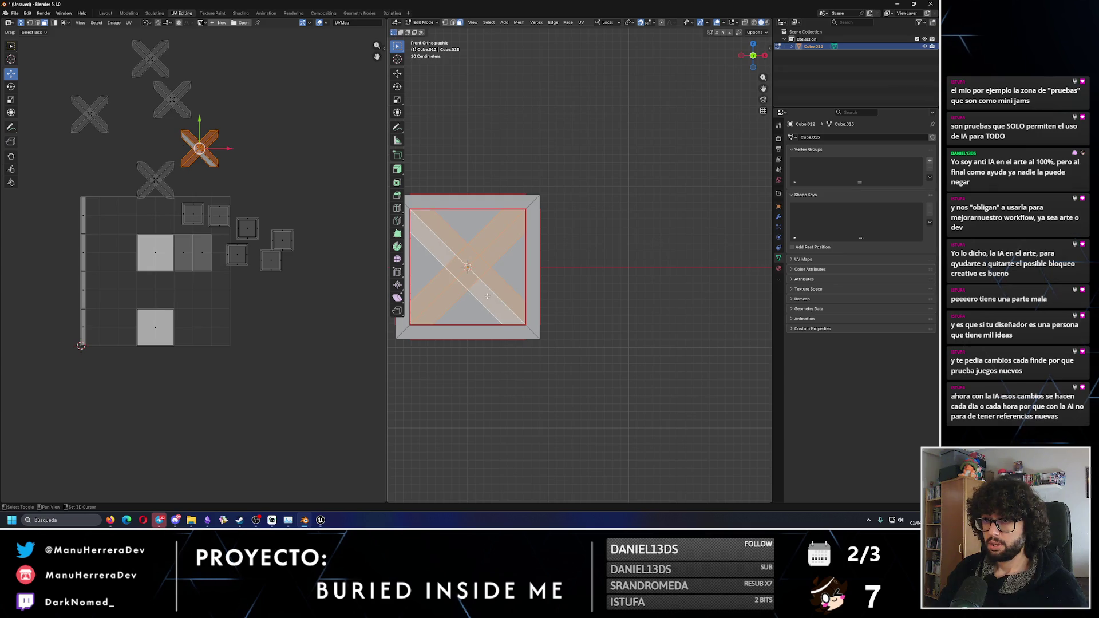
key("ctrl+KP_7")
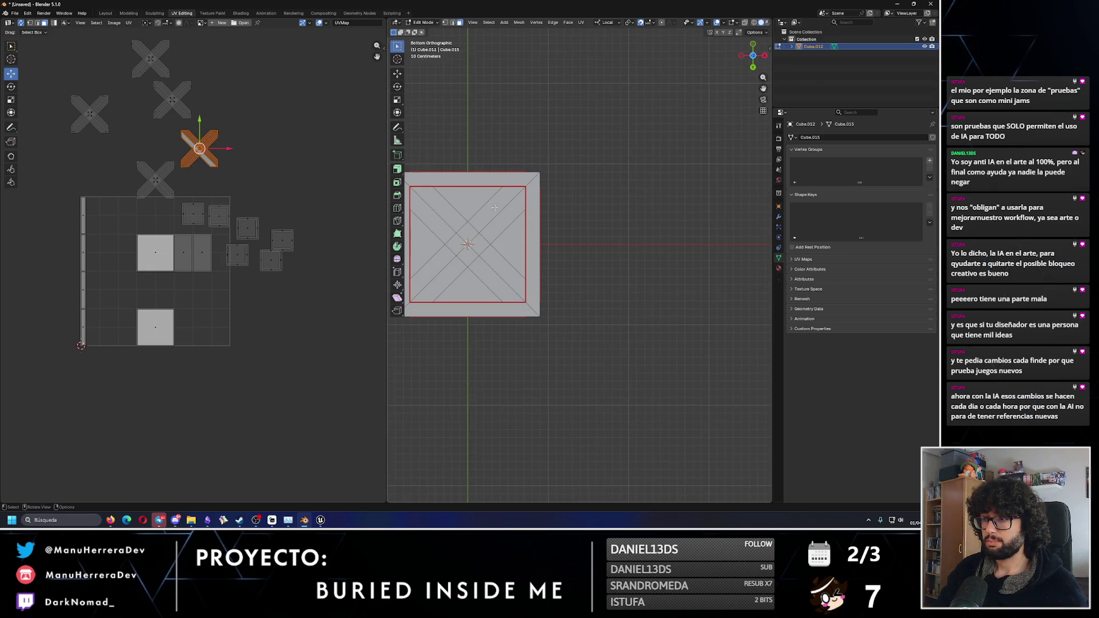
left_click(500, 219)
left_click(486, 279, "shift")
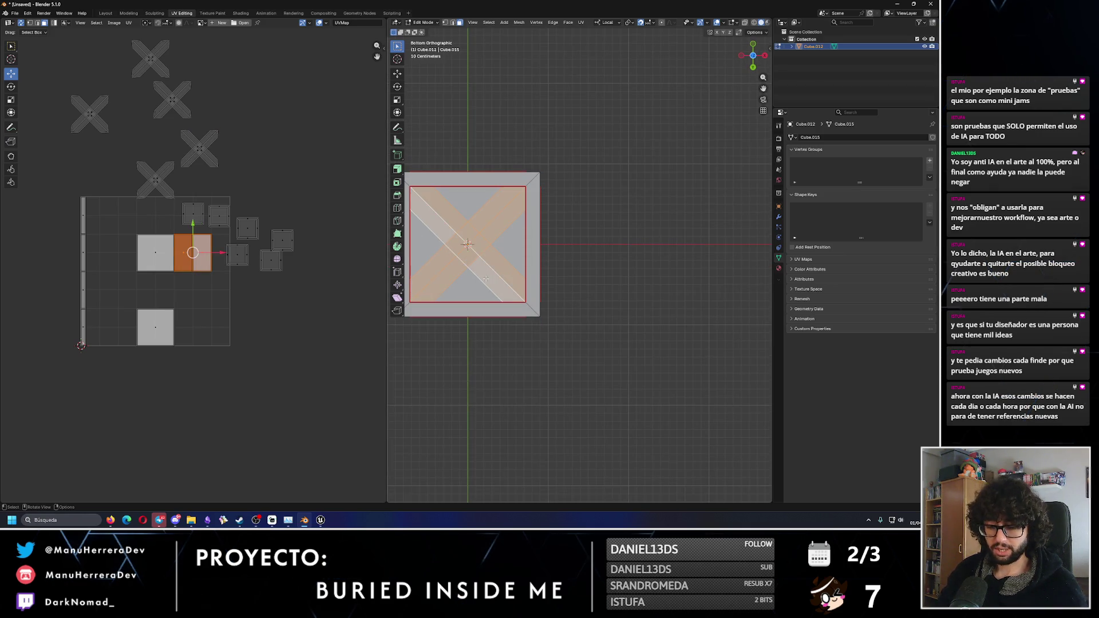
key("u")
left_click(504, 342)
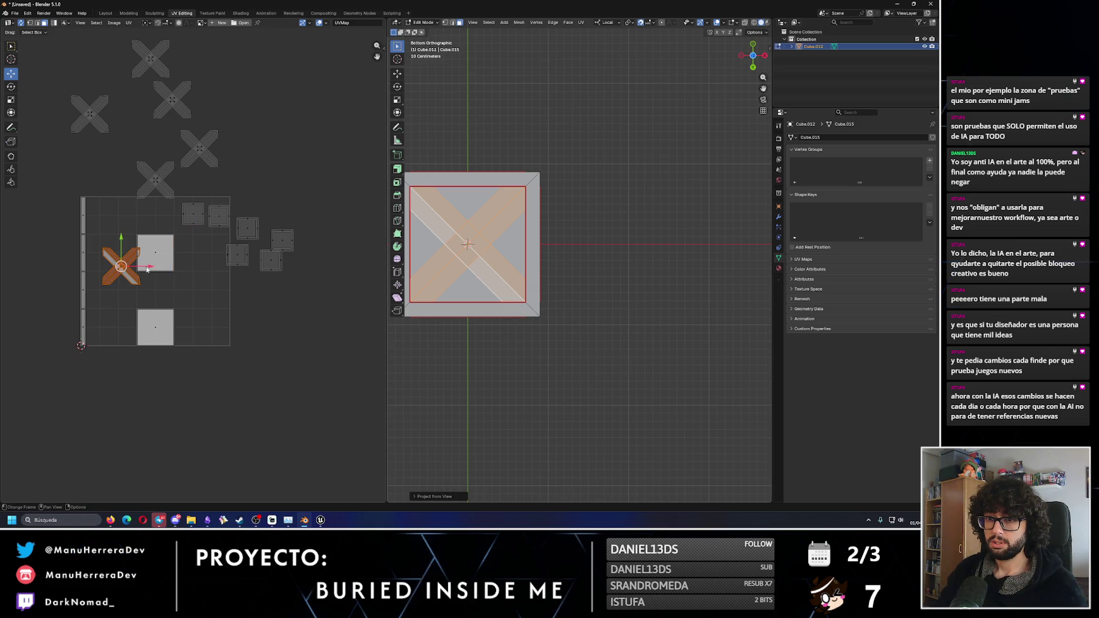
mouse_move(147, 269)
left_mouse_down()
mouse_move(331, 268)
mouse_move(313, 154)
left_mouse_up()
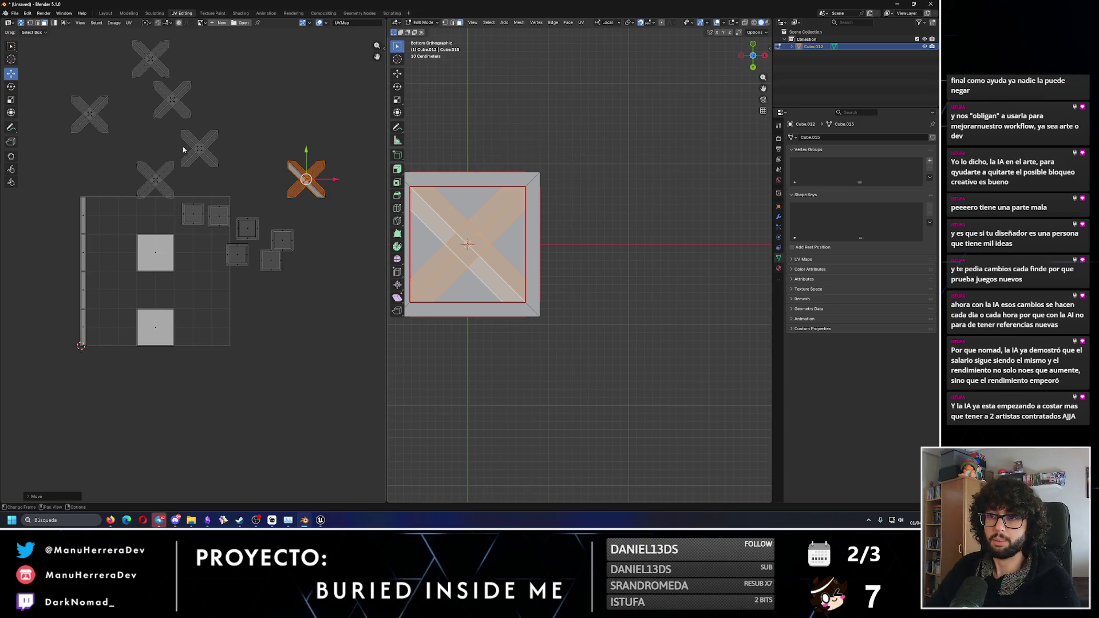
- Nudge an X island aside, then align the two small square islands in a row with the third
mouse_move(227, 148)
left_mouse_down()
mouse_move(243, 149)
mouse_move(222, 169)
left_mouse_up()
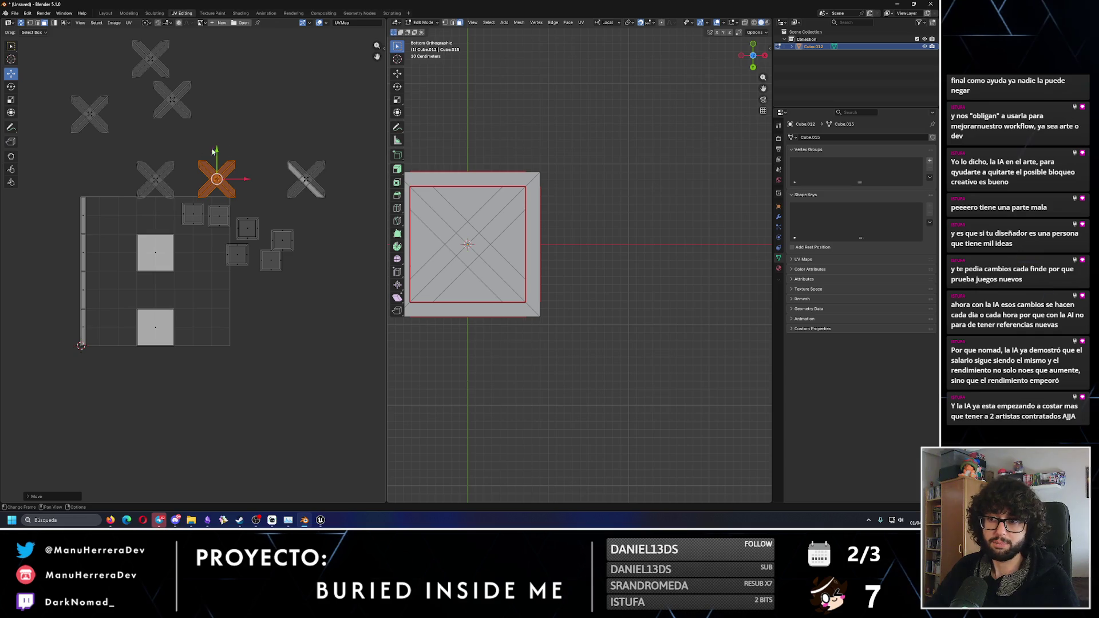
left_click(269, 148)
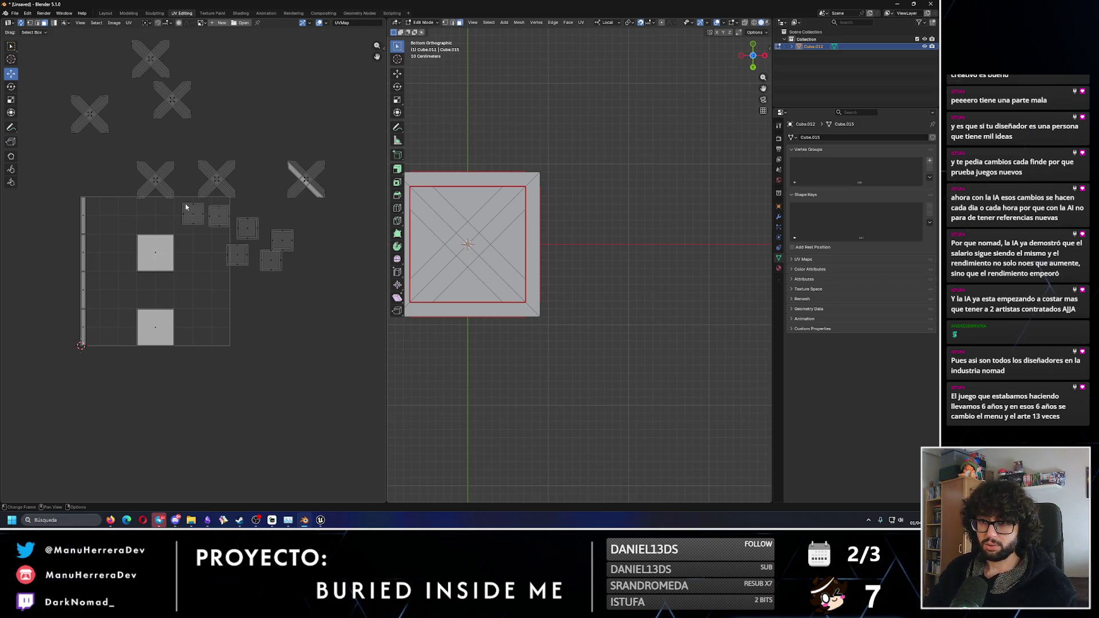
mouse_move(183, 202)
left_mouse_down()
mouse_move(238, 233)
mouse_move(206, 229)
left_mouse_up()
left_click(339, 277)
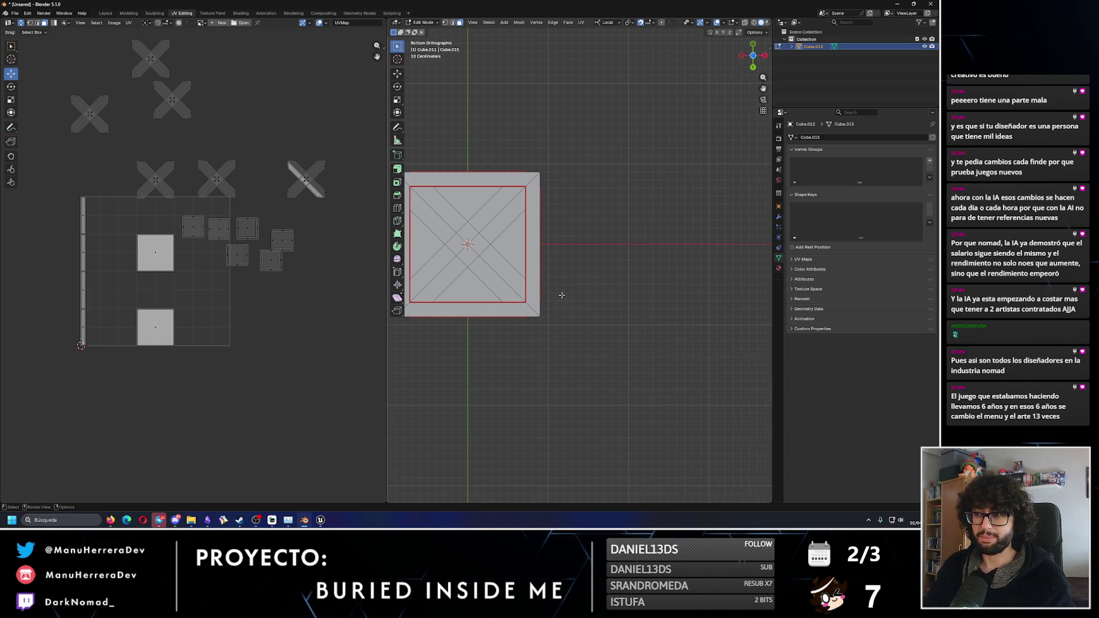
- Inspect the crate, selecting the connected frame and strip faces on the top cross
mouse_move(578, 290)
middle_mouse_down()
mouse_move(726, 240)
mouse_move(667, 213)
middle_mouse_up()
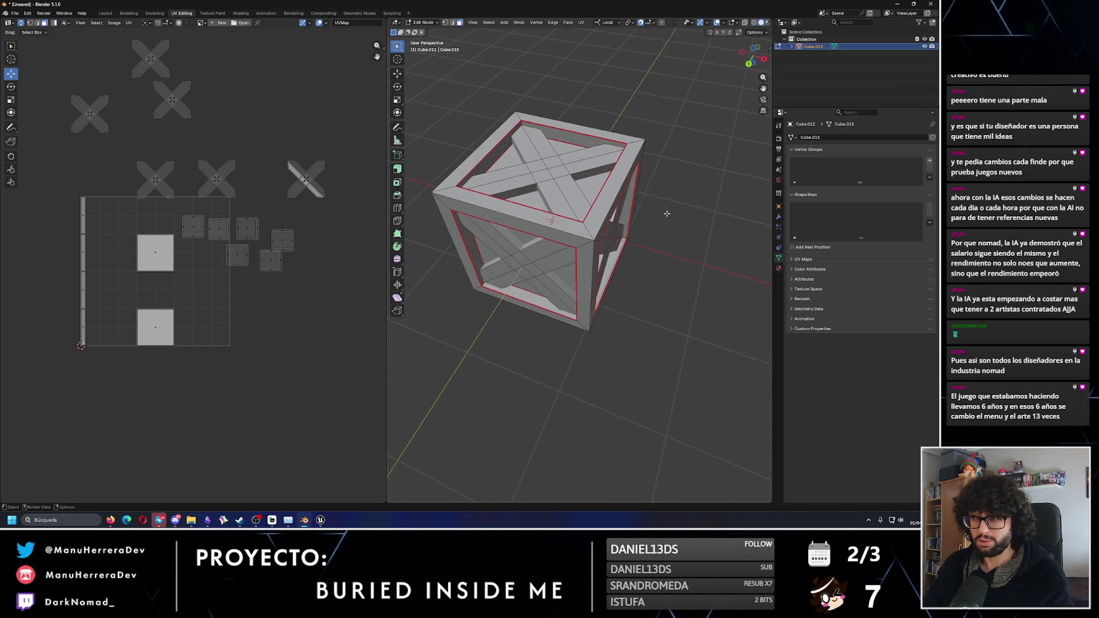
left_click(572, 177)
middle_click_drag(573, 177, 566, 136)
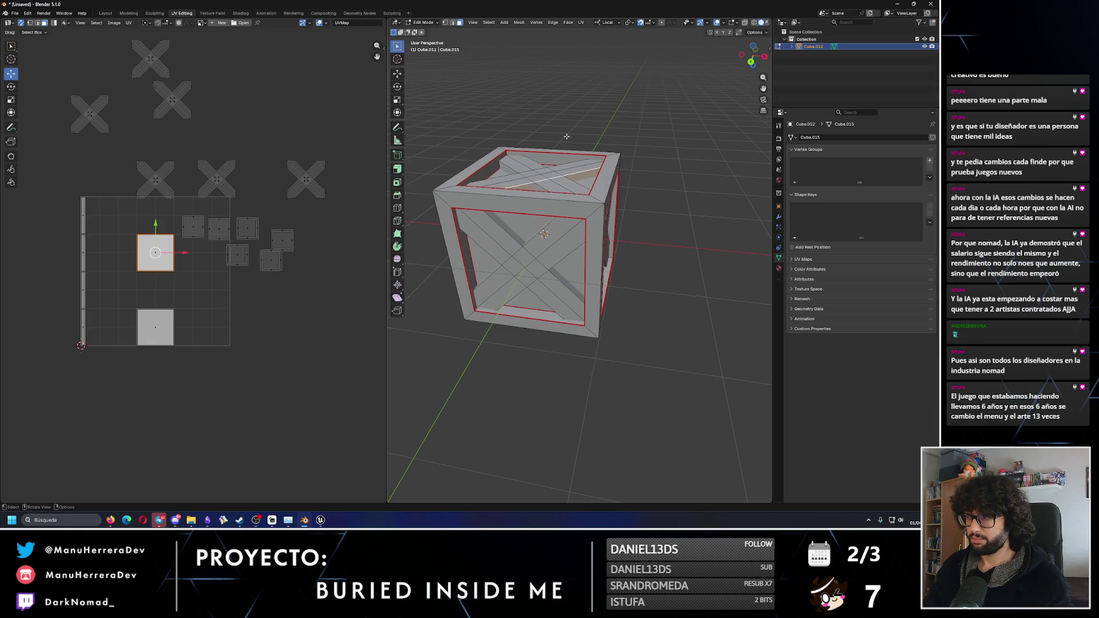
middle_click_drag(442, 159, 587, 194)
scroll(588, 194, "up", 2)
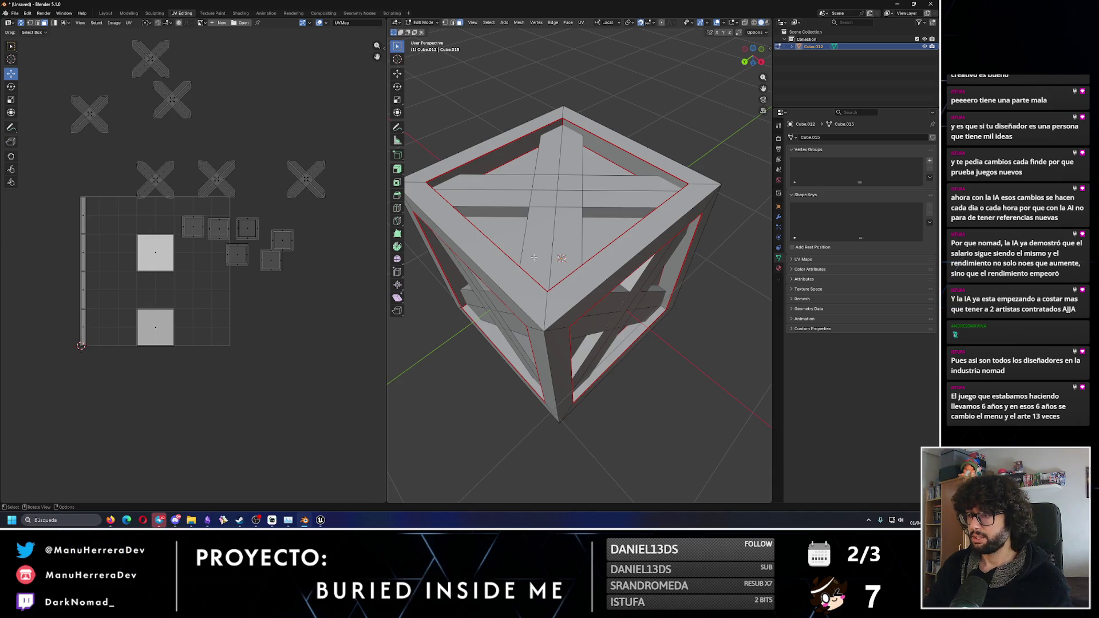
left_click(586, 275)
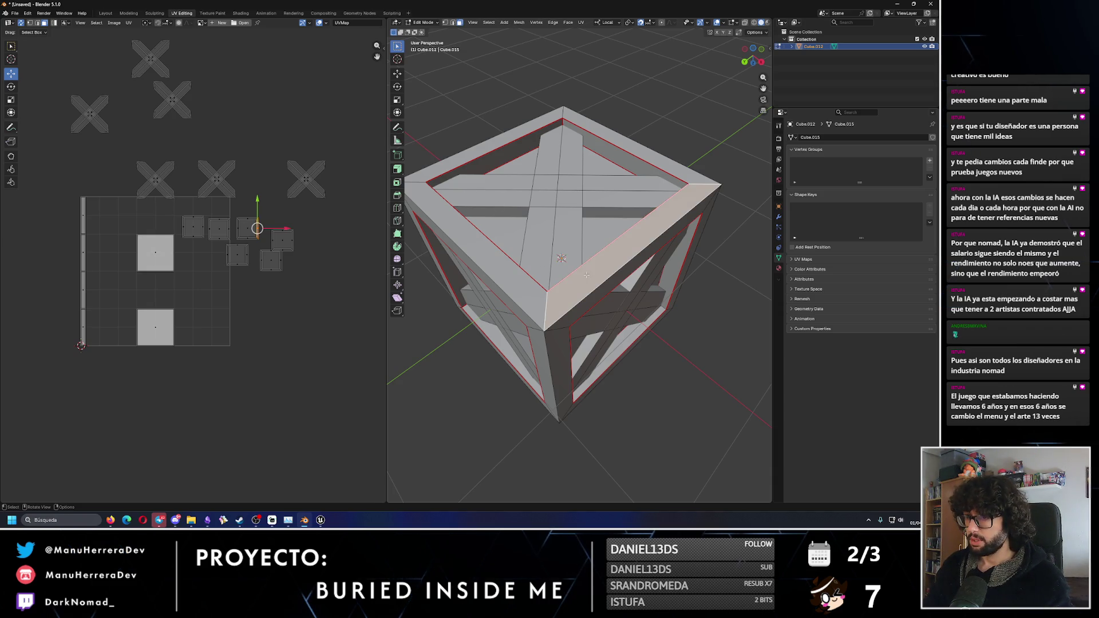
key("ctrl+l")
left_click(729, 170)
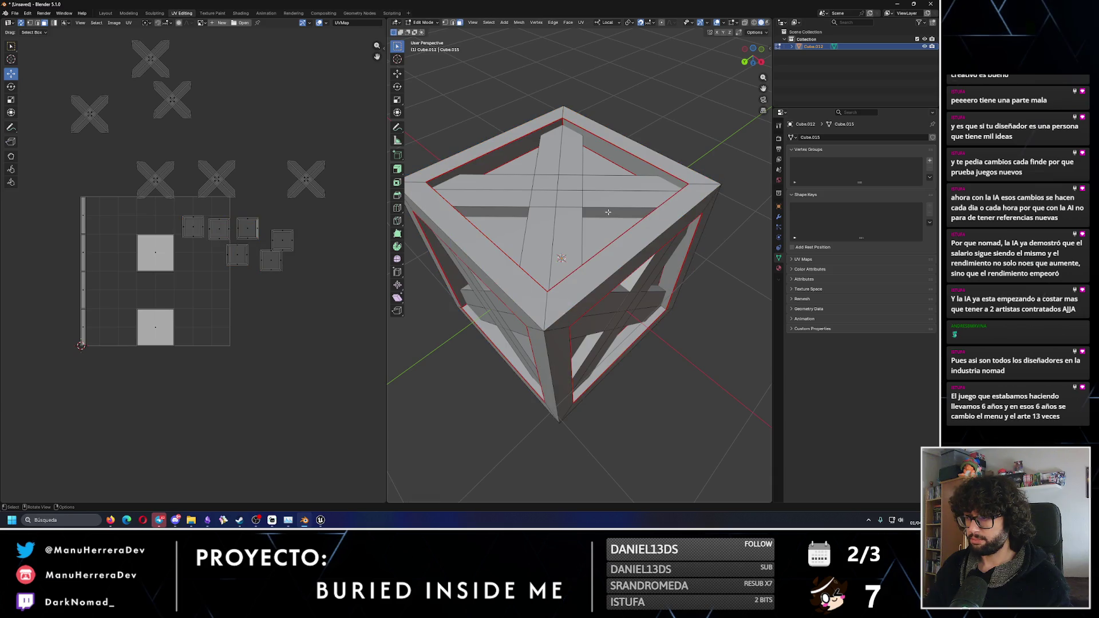
left_click(584, 213)
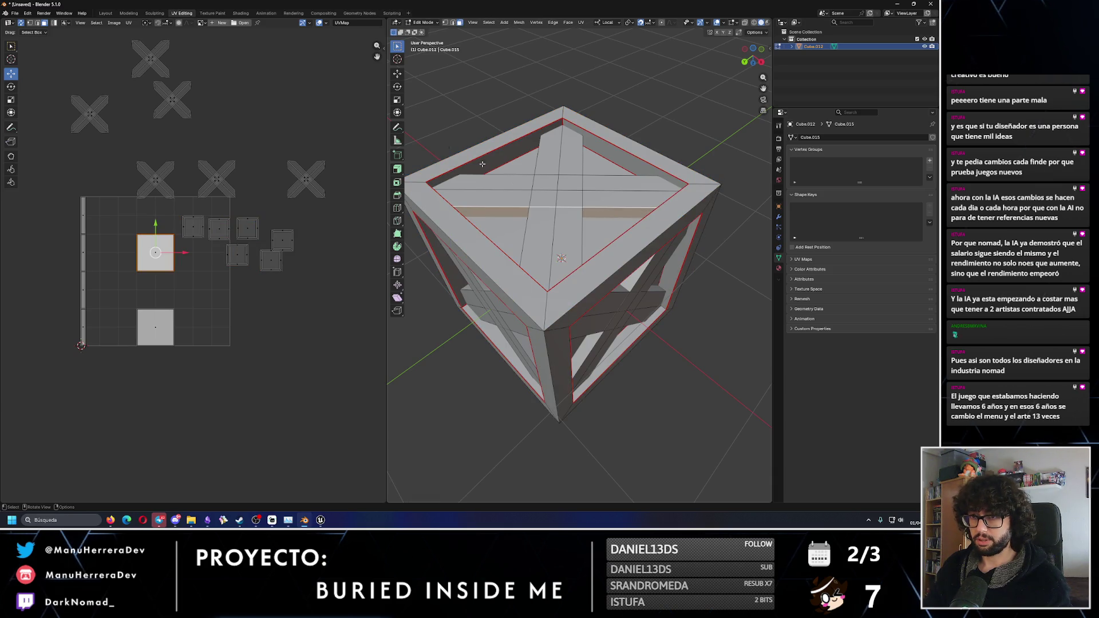
mouse_move(567, 171)
middle_mouse_down()
mouse_move(597, 151)
mouse_move(549, 235)
mouse_move(646, 271)
middle_mouse_up()
scroll(584, 160, "up", 5)
scroll(645, 271, "down", 8)
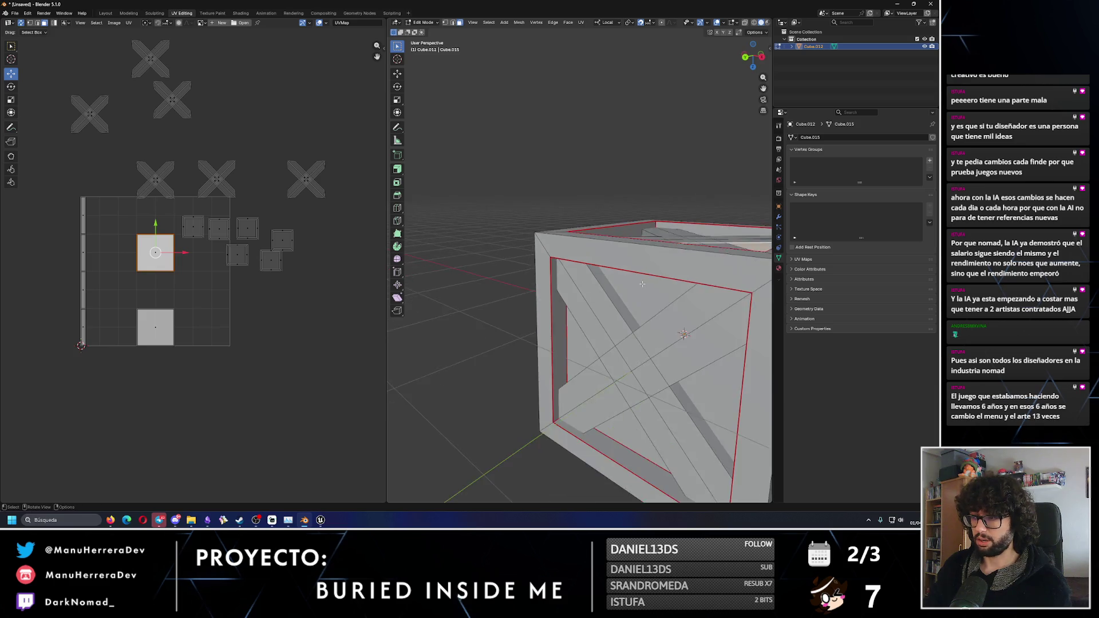
- Hide the connected frame to inspect the inner braces, then reveal it again, twice
key("l")
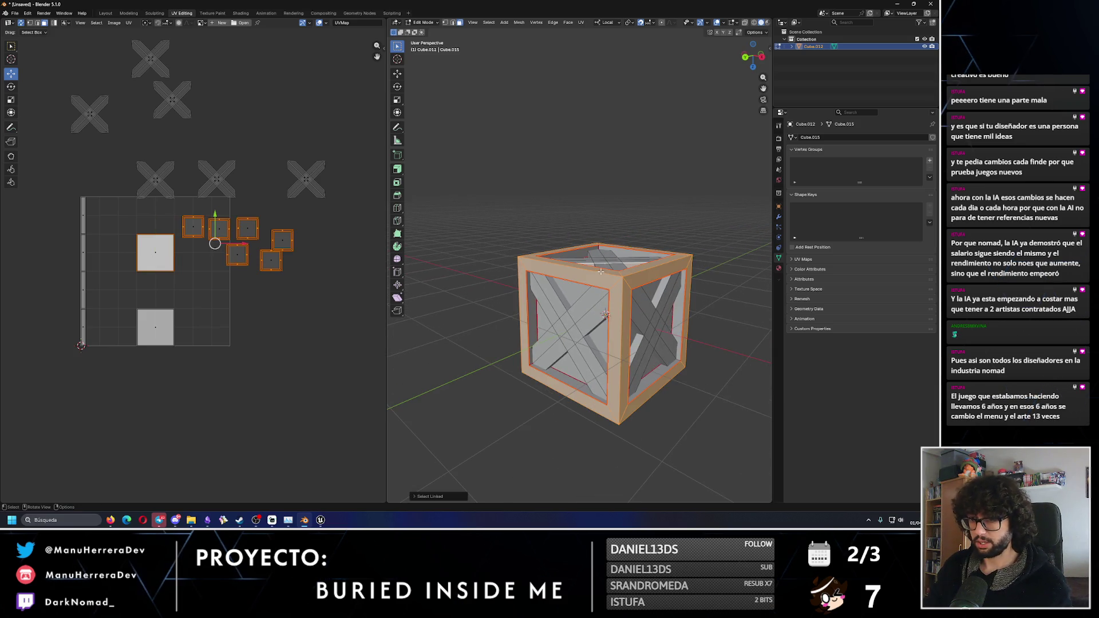
key("h")
mouse_move(601, 271)
middle_mouse_down()
mouse_move(611, 232)
mouse_move(635, 271)
middle_mouse_up()
scroll(612, 232, "up", 3)
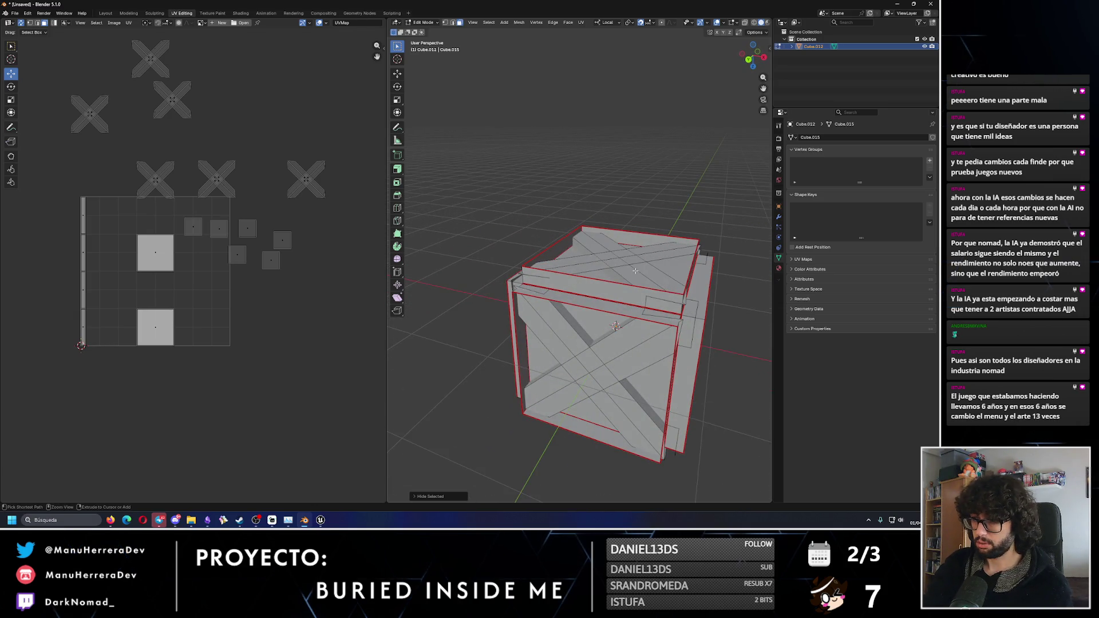
key("alt+h")
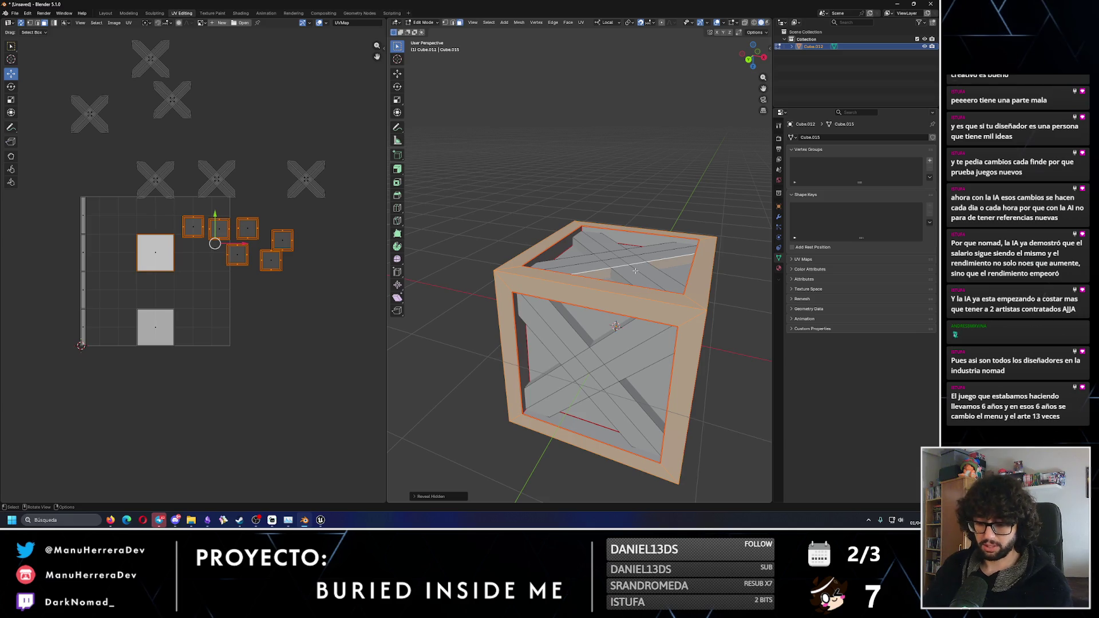
left_click(553, 250)
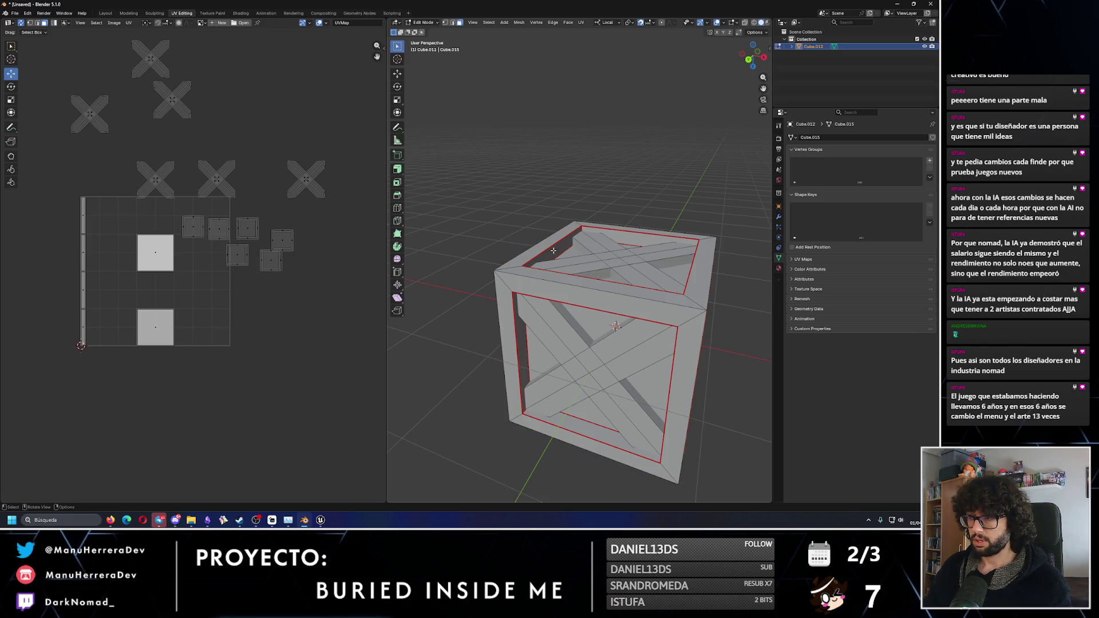
key("l")
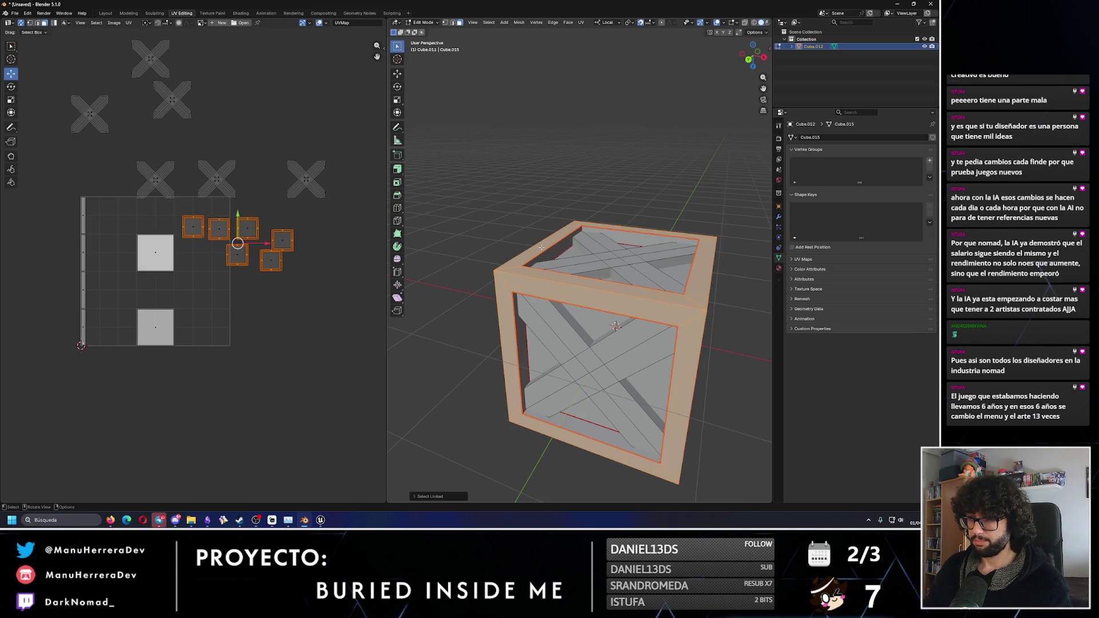
key("h")
scroll(547, 229, "up", 2)
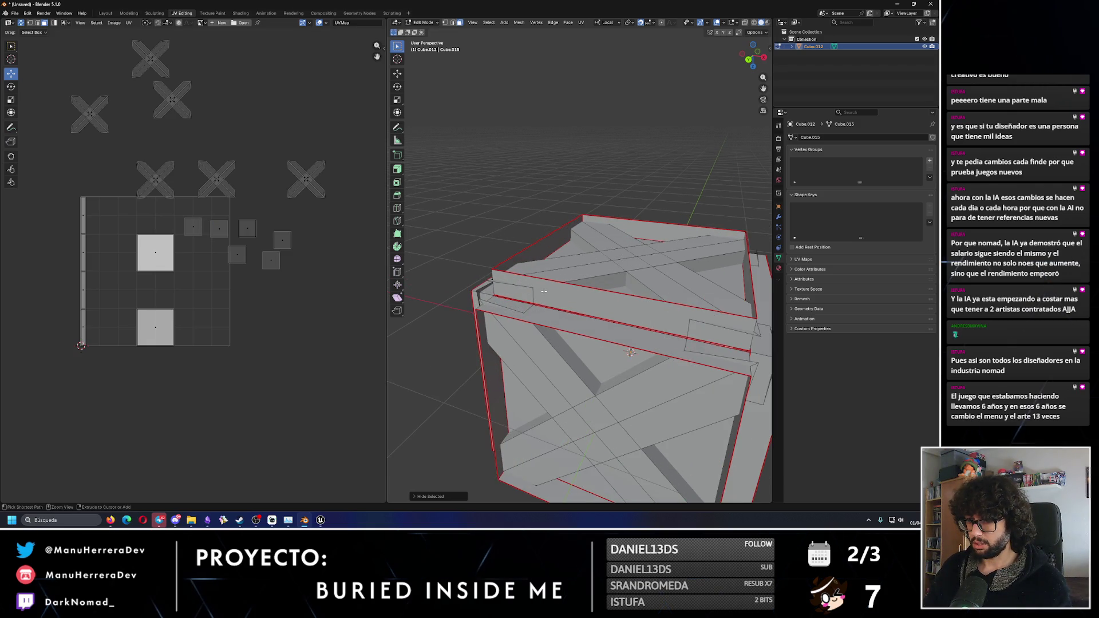
key("alt+h")
left_click(460, 140)
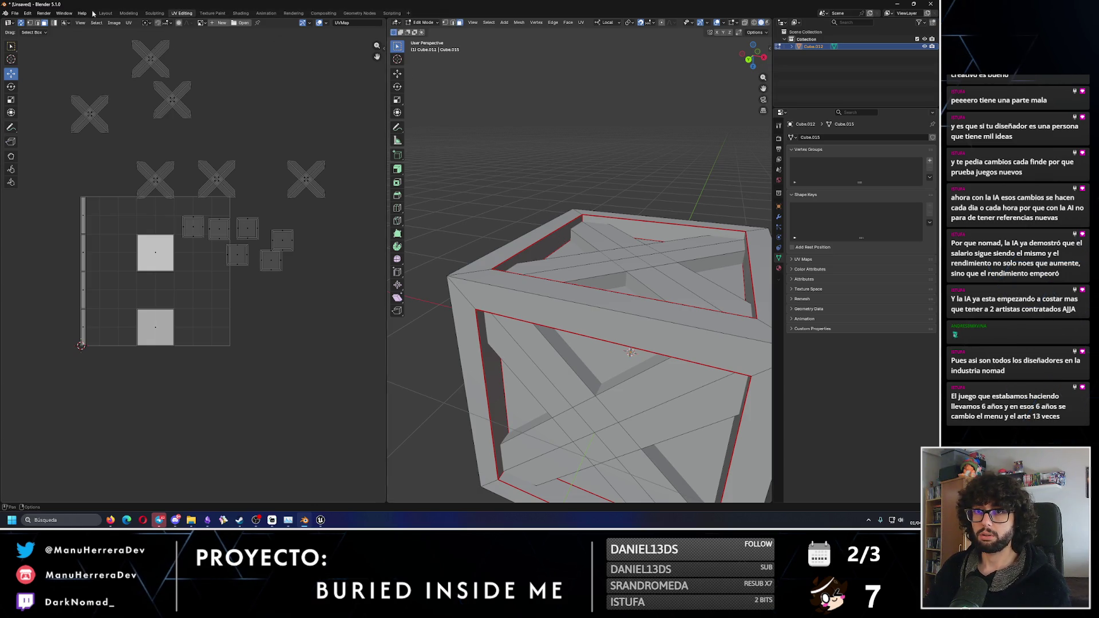
- In the Modeling workspace, select the whole outer frame of the crate
left_click(129, 13)
left_click(330, 166)
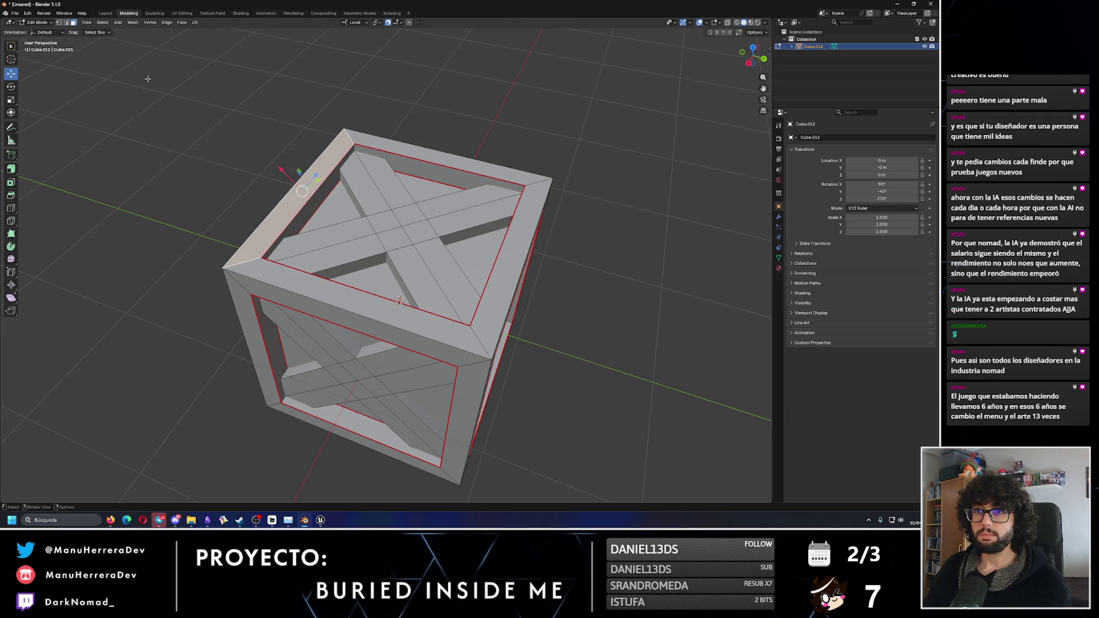
key("l")
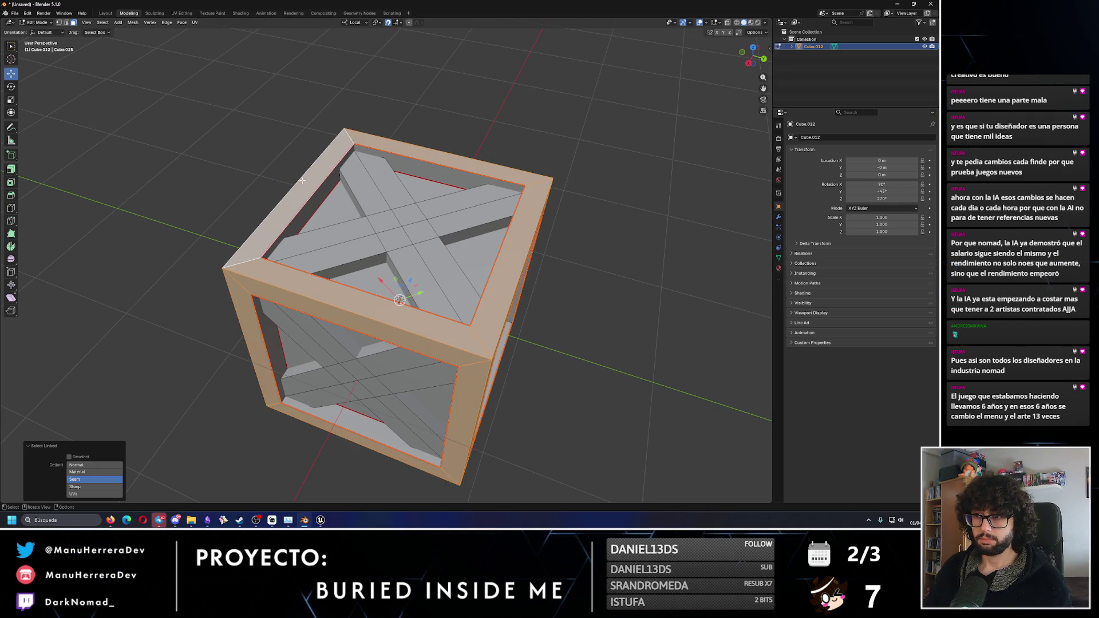
- Back in the Layout workspace, enter Edit Mode and select the connected frame mesh
left_click(104, 14)
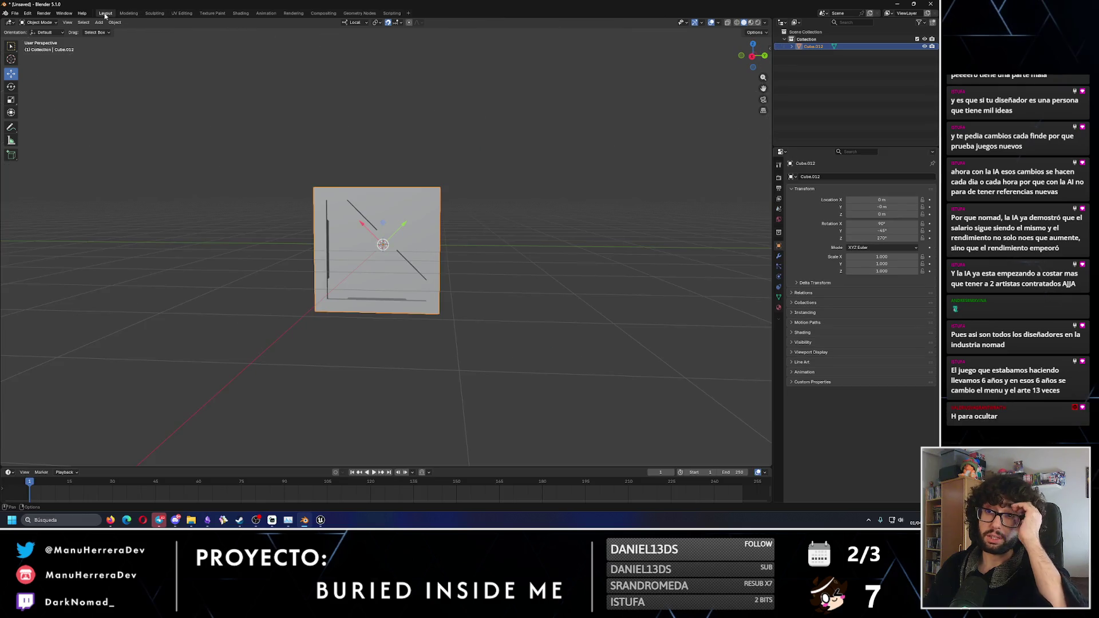
middle_click_drag(306, 148, 341, 189)
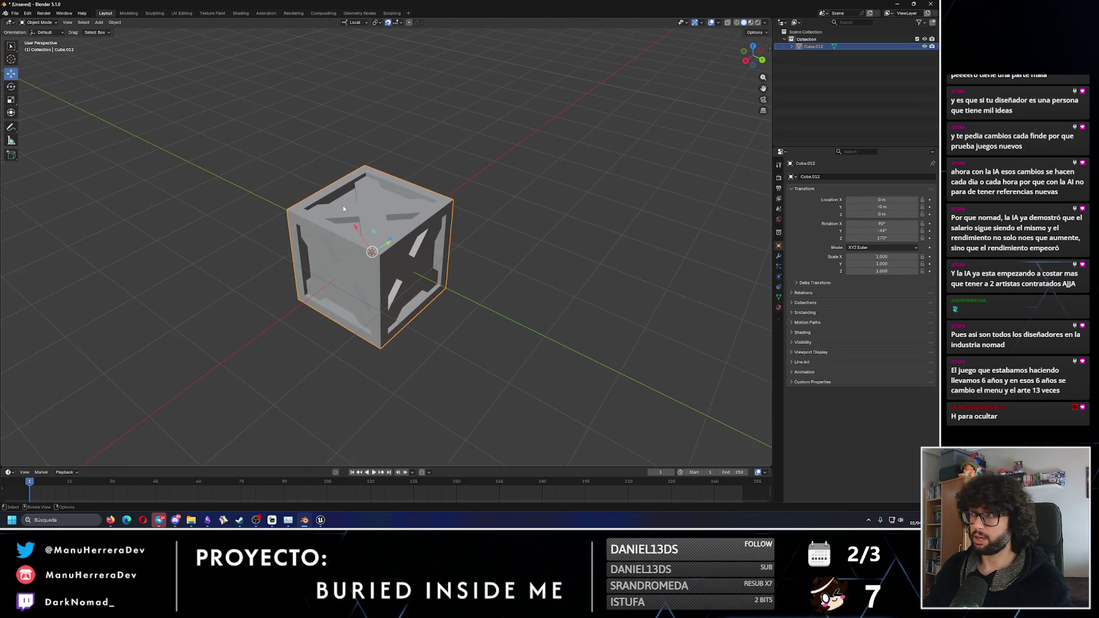
key("Tab")
key("l")
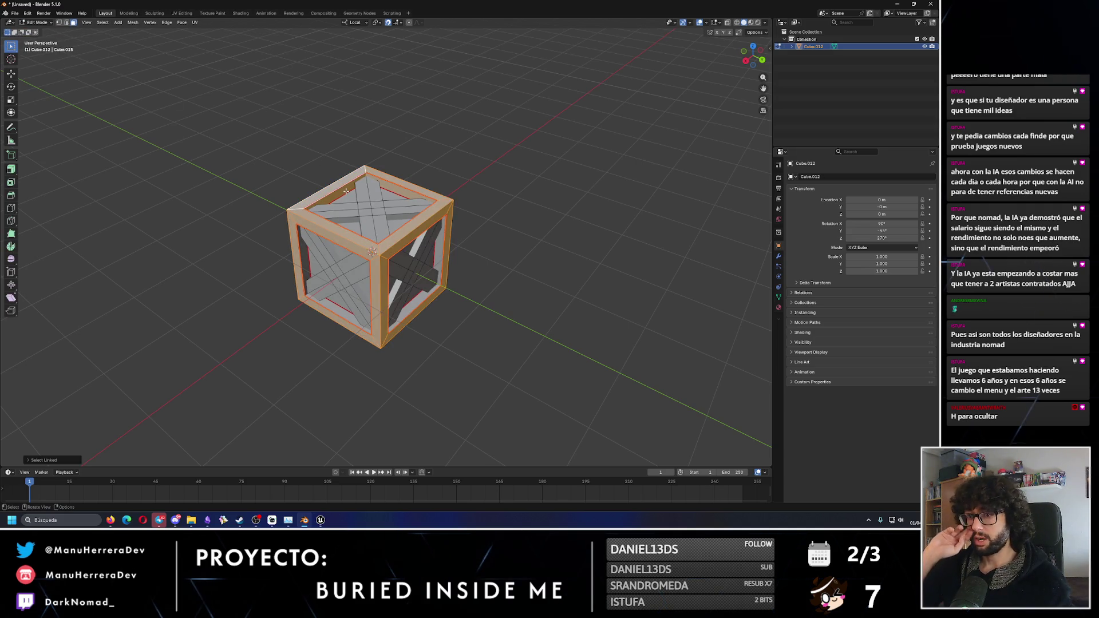
scroll(346, 191, "up", 3)
- Check the frame selection from several angles, hide it, and return to UV Editing
mouse_move(346, 192)
middle_mouse_down()
mouse_move(242, 234)
mouse_move(559, 207)
middle_mouse_up()
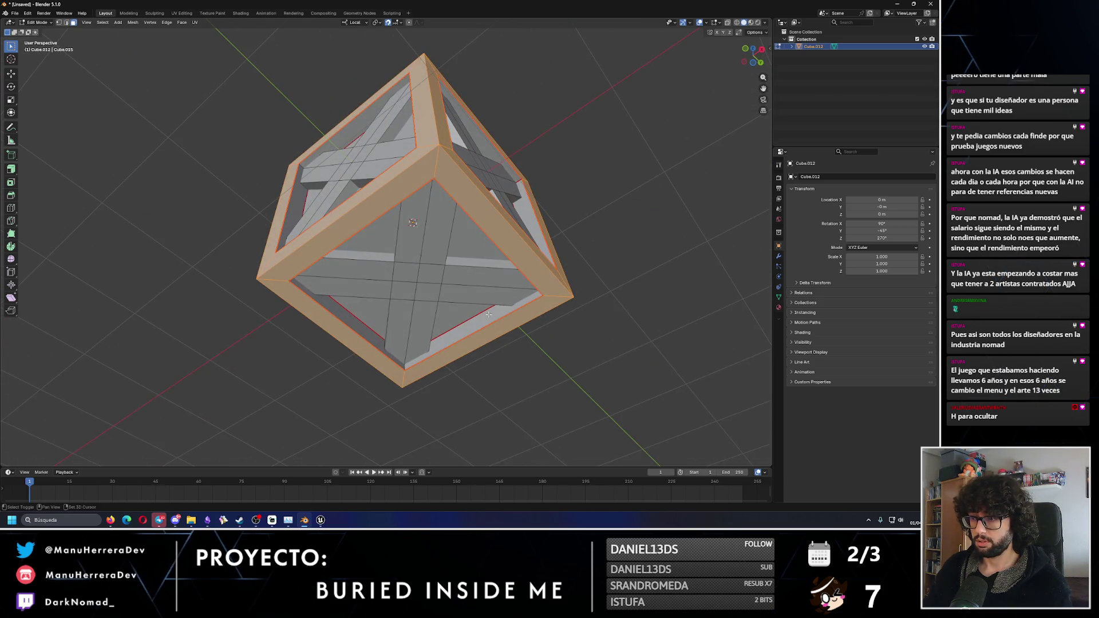
mouse_move(488, 314)
middle_mouse_down()
mouse_move(412, 264)
mouse_move(273, 129)
mouse_move(301, 225)
mouse_move(503, 257)
mouse_move(259, 178)
mouse_move(271, 237)
mouse_move(435, 355)
mouse_move(465, 79)
middle_mouse_up()
mouse_move(441, 119)
middle_mouse_down()
mouse_move(418, 390)
mouse_move(395, 323)
mouse_move(415, 349)
mouse_move(378, 352)
middle_mouse_up()
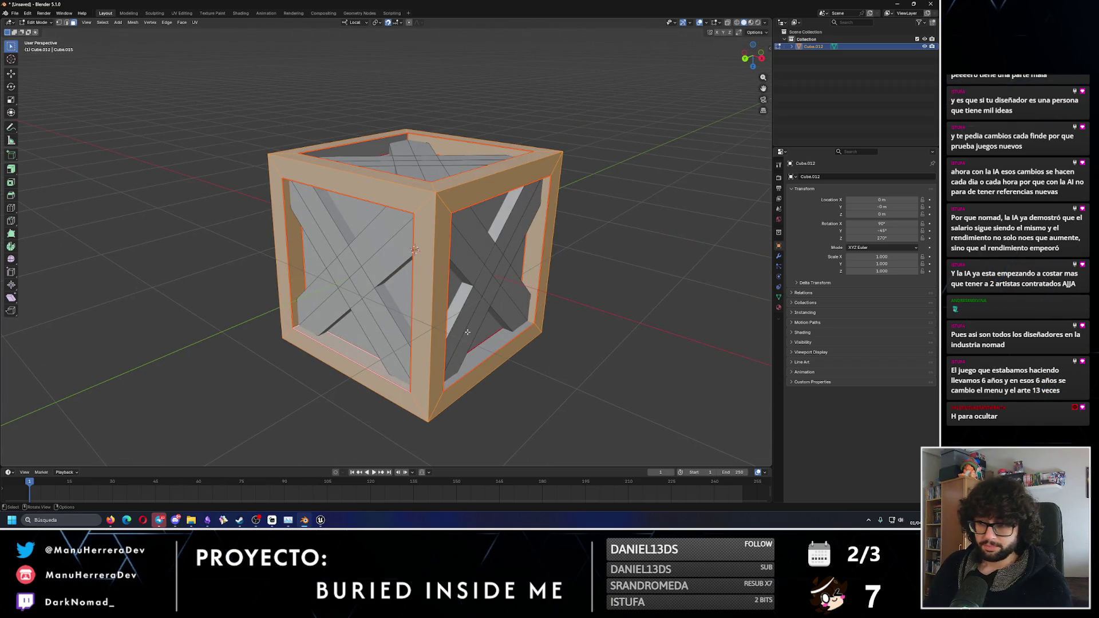
mouse_move(484, 347)
middle_mouse_down()
mouse_move(452, 241)
mouse_move(435, 366)
mouse_move(401, 120)
mouse_move(302, 250)
middle_mouse_up()
mouse_move(347, 321)
middle_mouse_down()
mouse_move(503, 255)
mouse_move(551, 218)
mouse_move(331, 337)
mouse_move(271, 391)
middle_mouse_up()
mouse_move(343, 354)
middle_mouse_down()
mouse_move(453, 364)
mouse_move(508, 312)
middle_mouse_up()
mouse_move(534, 259)
middle_mouse_down()
mouse_move(488, 351)
mouse_move(459, 367)
mouse_move(525, 398)
mouse_move(560, 388)
middle_mouse_up()
mouse_move(416, 319)
middle_mouse_down()
mouse_move(267, 283)
mouse_move(489, 268)
mouse_move(531, 284)
mouse_move(441, 204)
mouse_move(538, 314)
mouse_move(512, 303)
middle_mouse_up()
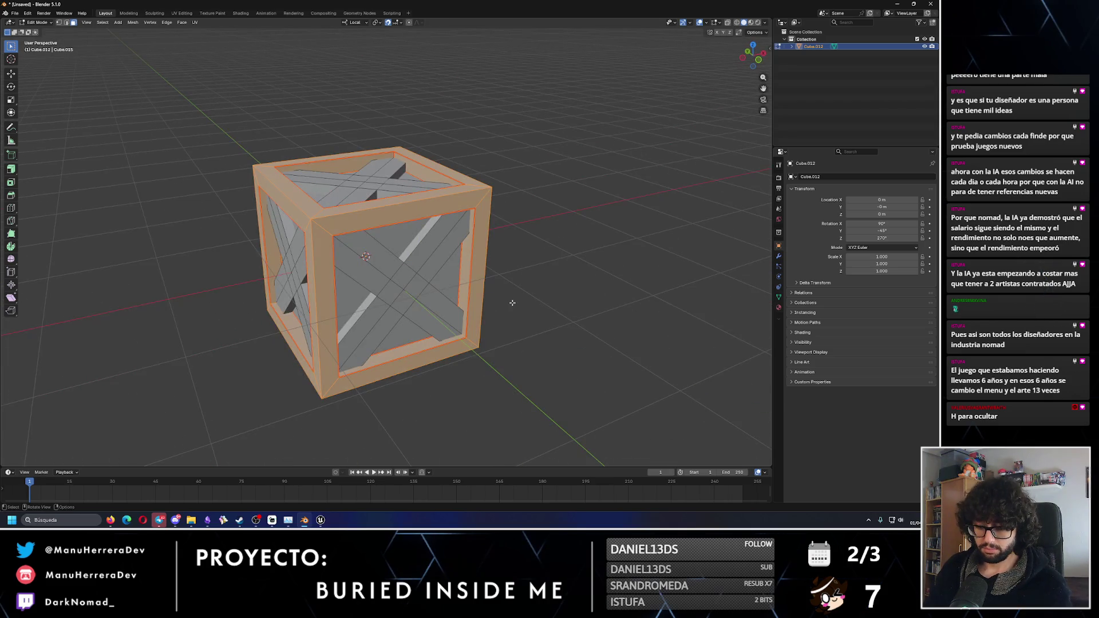
key("h")
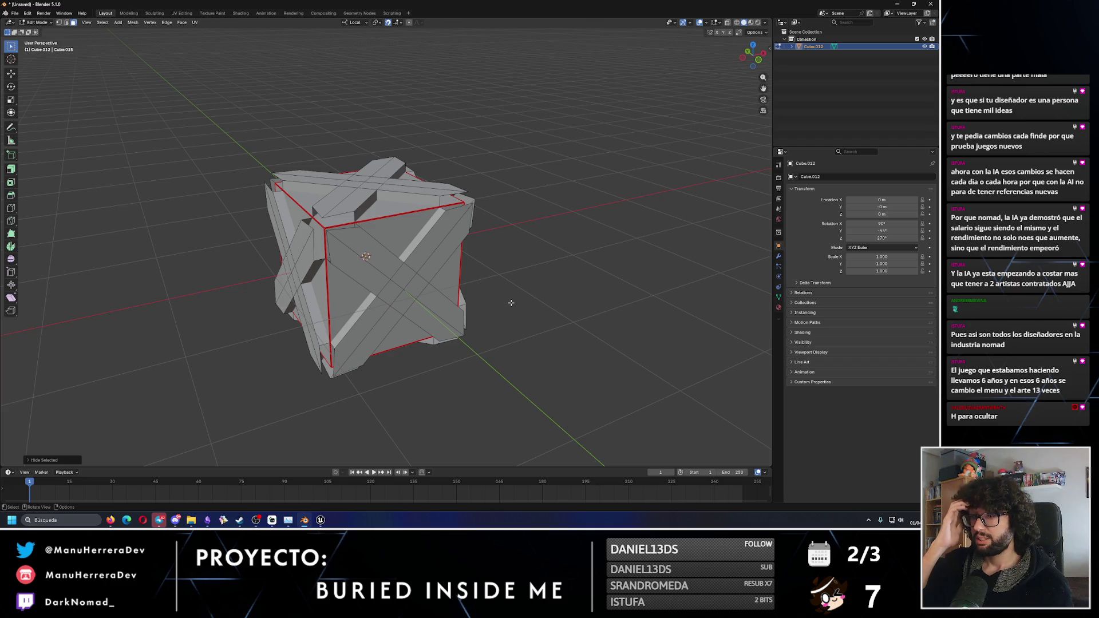
key("ctrl+Page_Down")
key("ctrl+Page_Down")
key("ctrl+Page_Down")
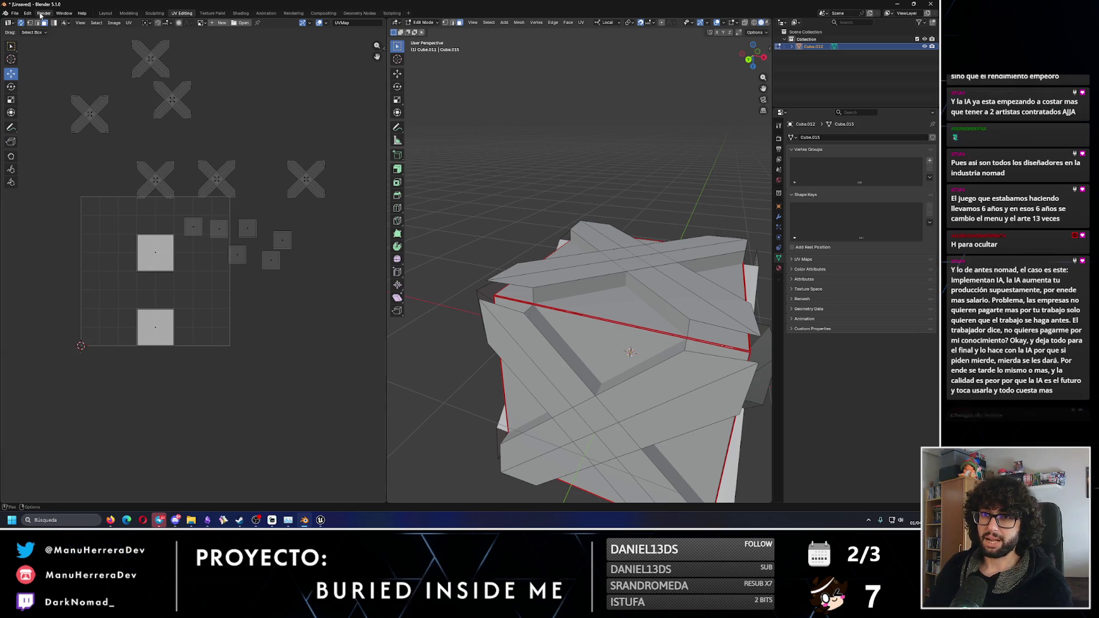
- In Edge select mode, pick brace edges and a face on the crate's top strip
left_click(452, 23)
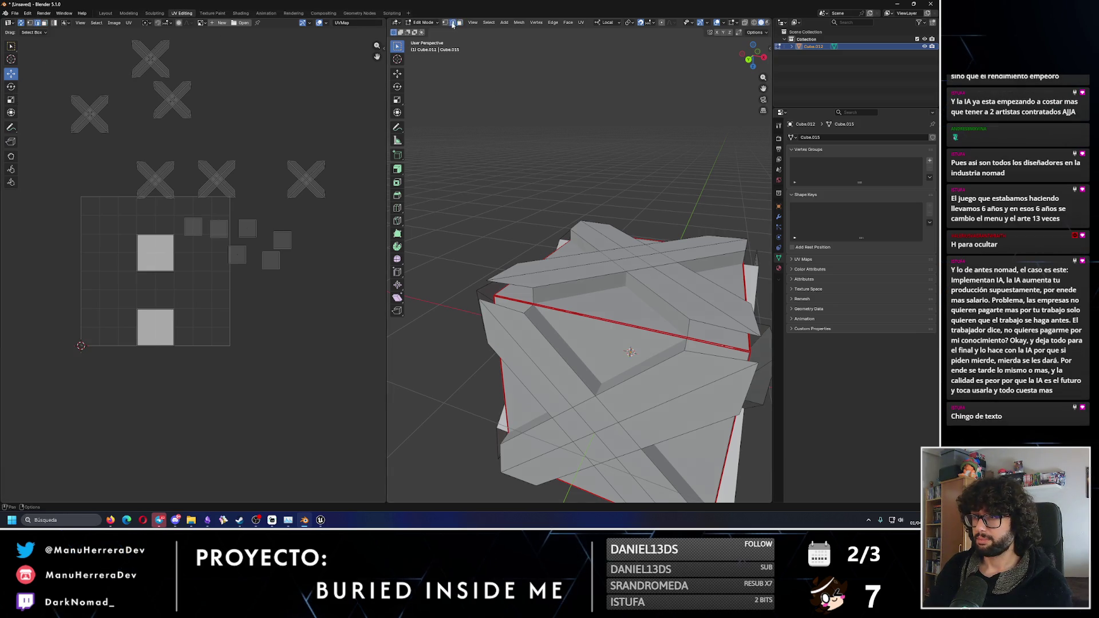
left_click(526, 287)
mouse_move(572, 281)
middle_mouse_down()
mouse_move(607, 275)
mouse_move(577, 249)
middle_mouse_up()
left_click(662, 293, "shift")
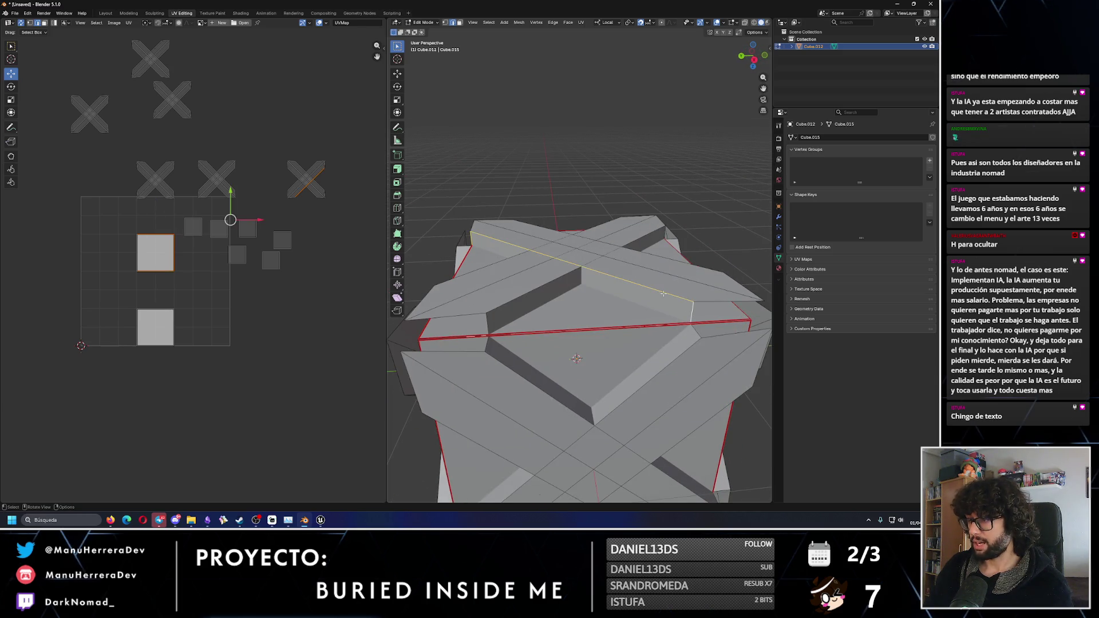
mouse_move(662, 293)
middle_mouse_down()
mouse_move(661, 269)
mouse_move(660, 284)
mouse_move(608, 279)
mouse_move(580, 230)
middle_mouse_up()
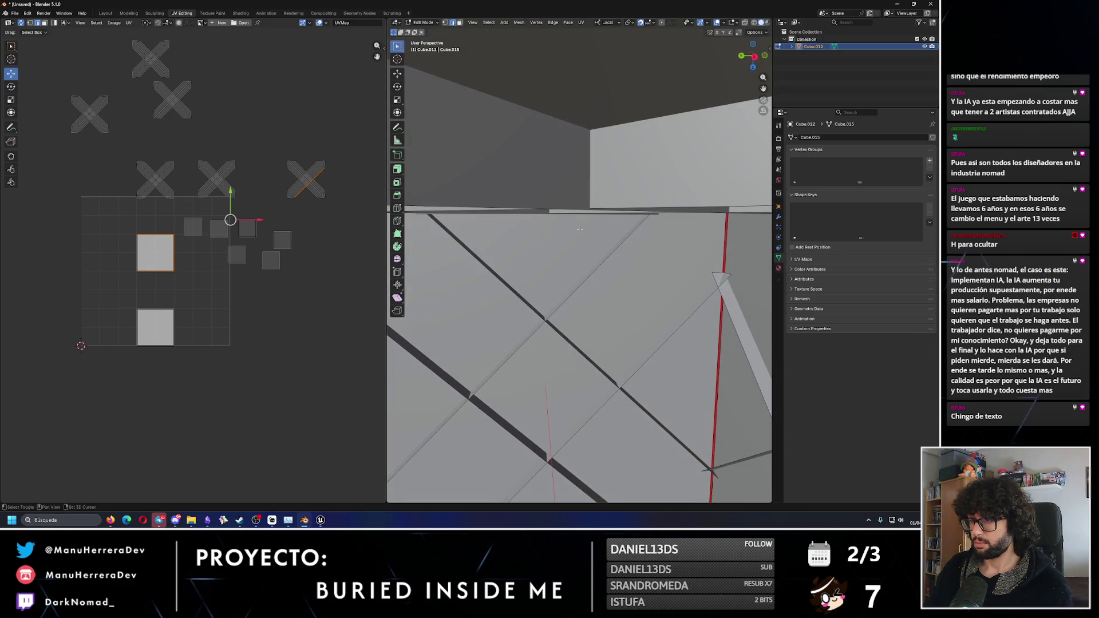
left_click(611, 207)
scroll(607, 235, "down", 8)
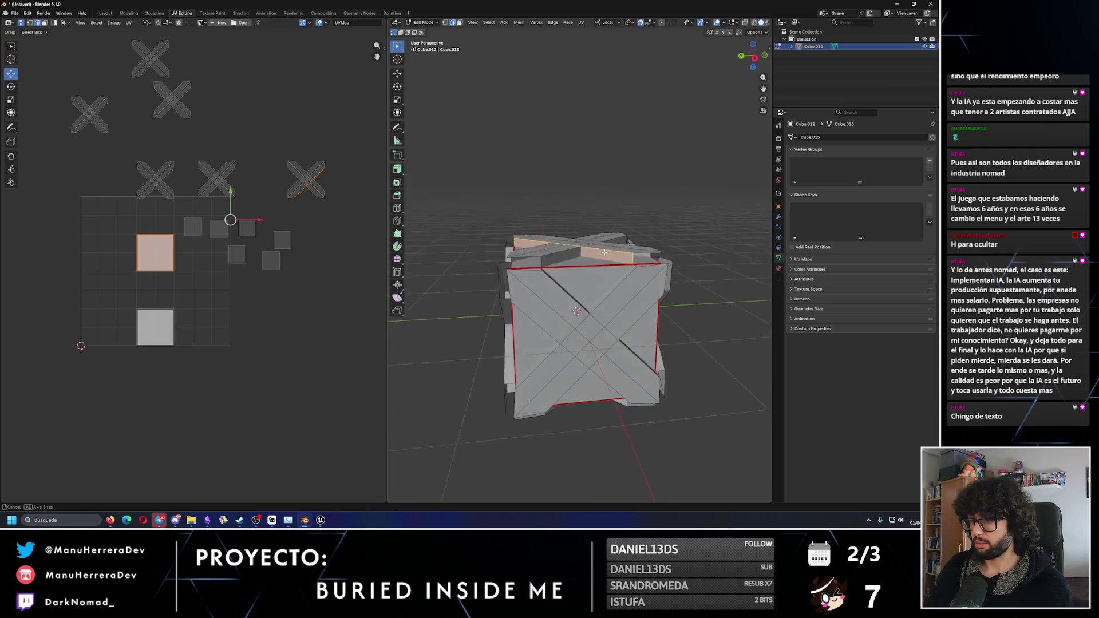
scroll(605, 263, "up", 4)
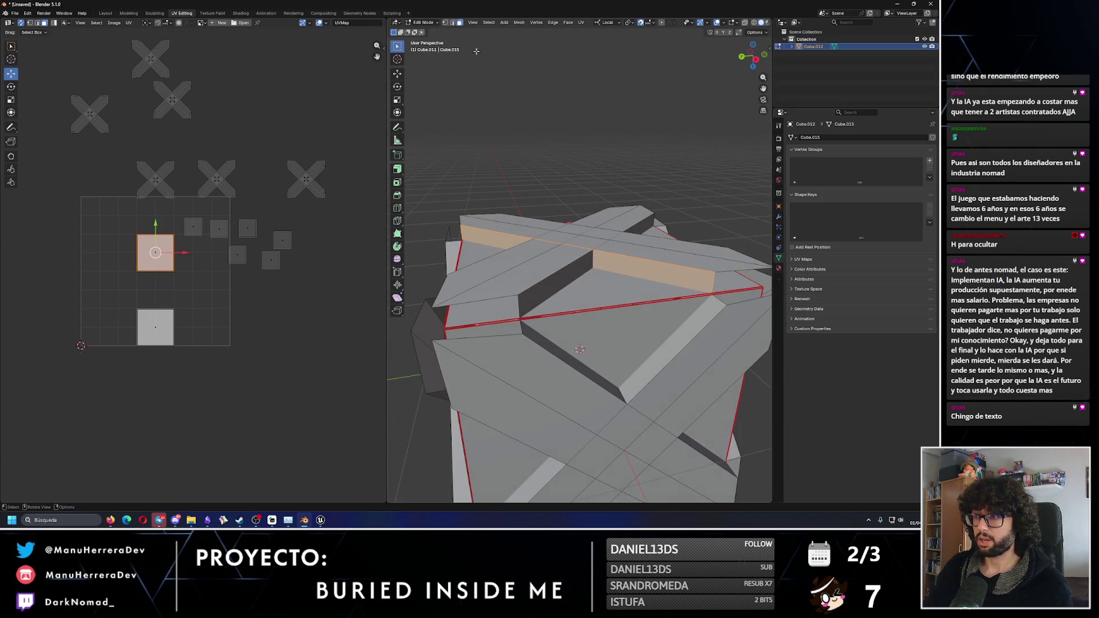
- Reveal the hidden frame and select an inner face of the top rim
key("alt+h")
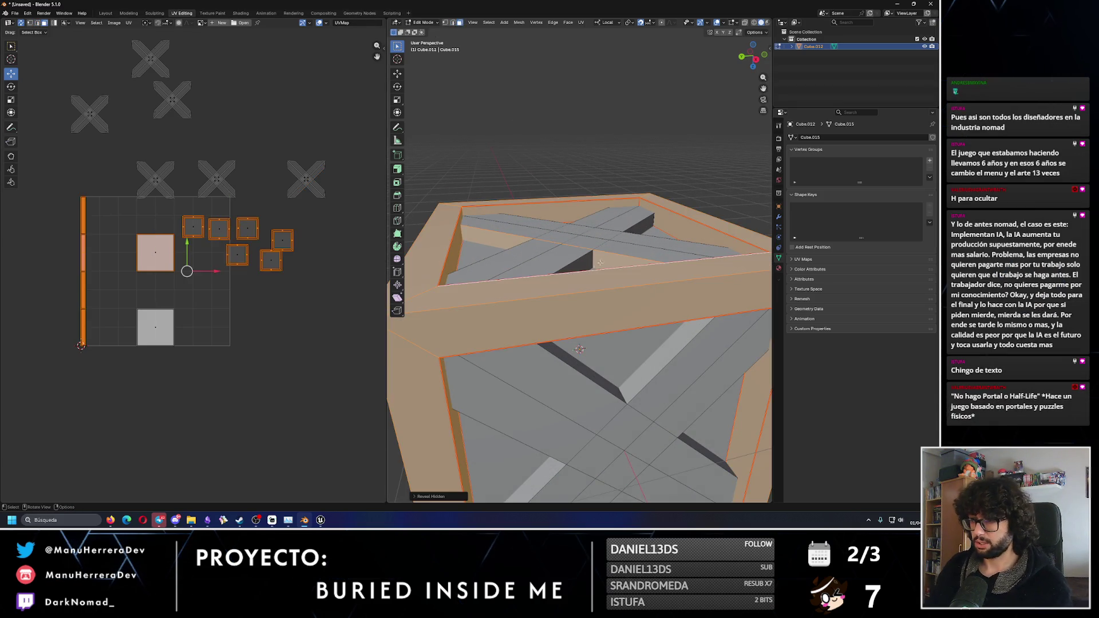
left_click(611, 264)
right_click(610, 264)
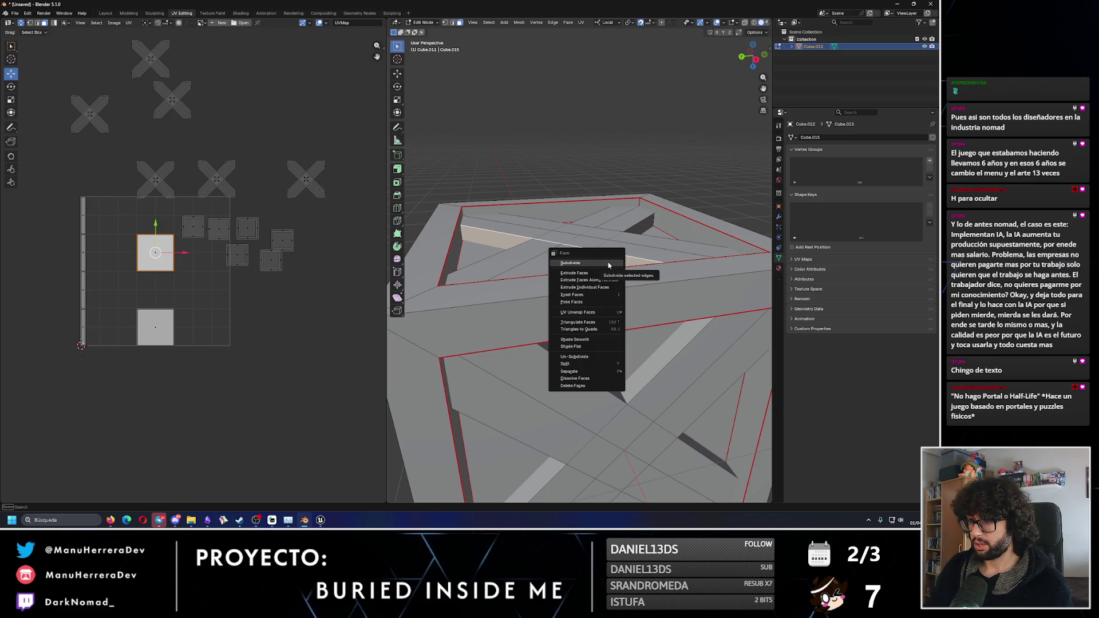
- Mark a seam on the top-rim edge, unwrap the rim strip and place it left of the UV square
left_click(453, 22)
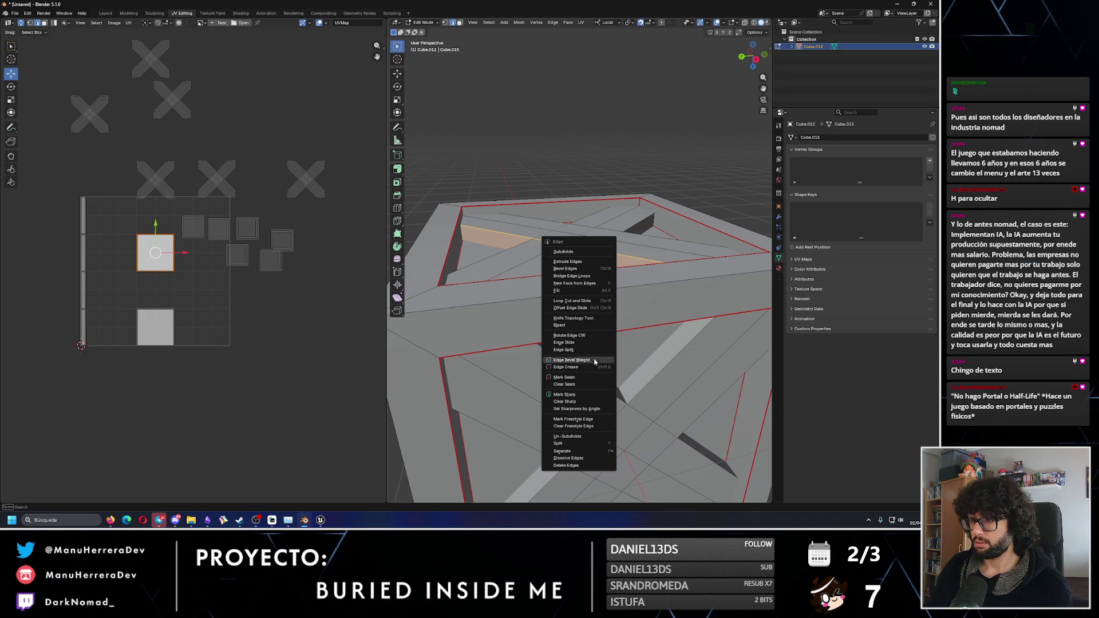
left_click(563, 377)
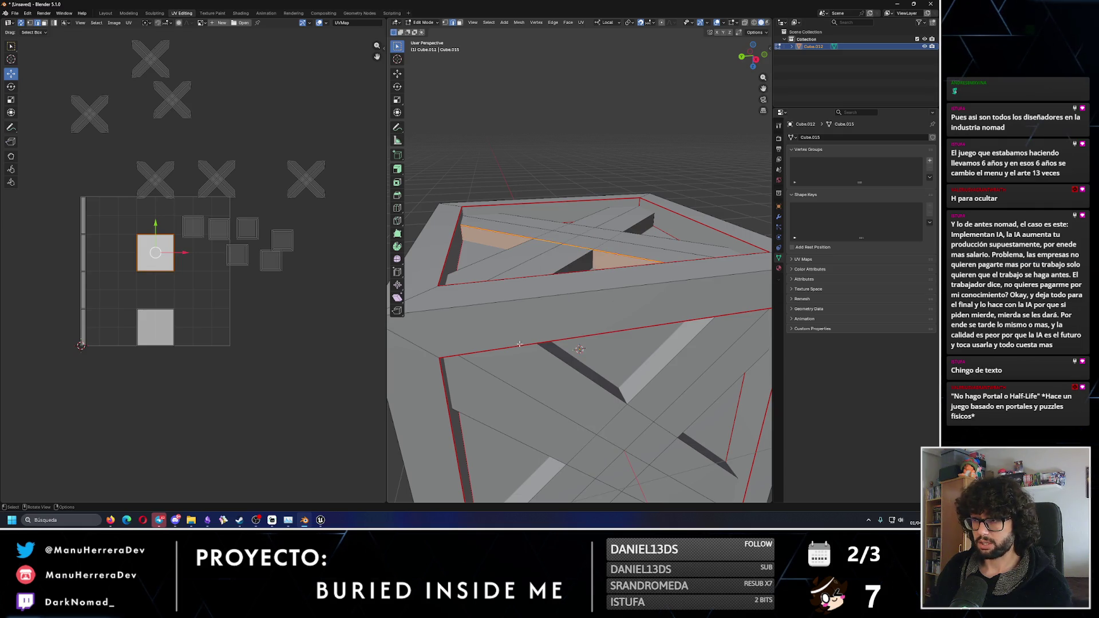
key("u")
left_click(148, 233)
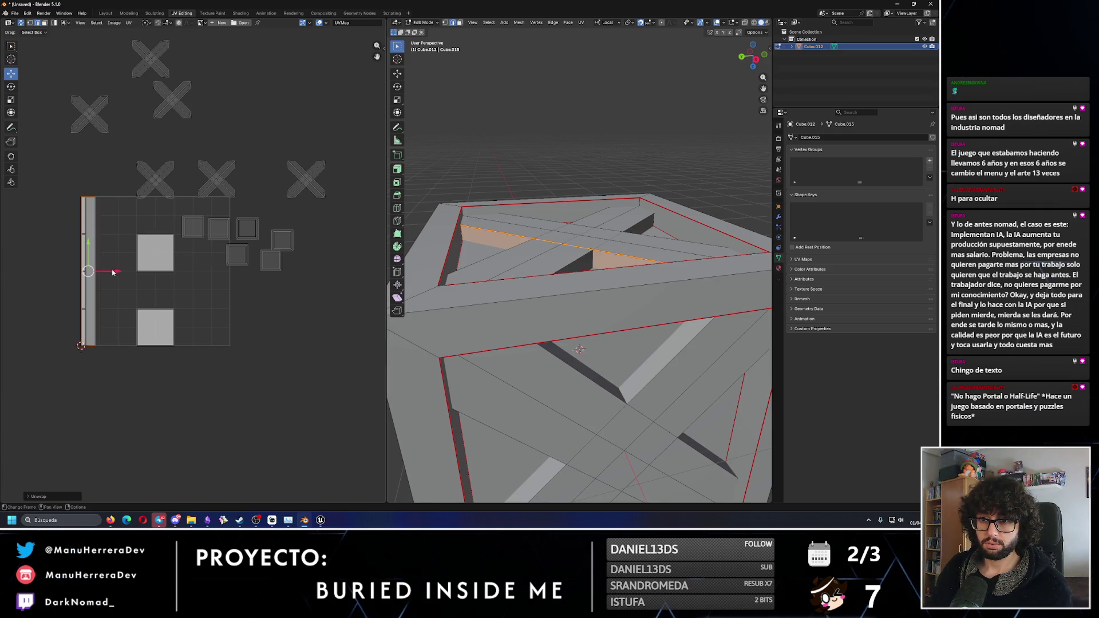
key("g")
left_click(154, 261)
- Select an edge on the crate's top beam and mark it as a seam
mouse_move(504, 269)
middle_mouse_down()
mouse_move(548, 286)
mouse_move(509, 49)
middle_mouse_up()
scroll(509, 49, "down", 3)
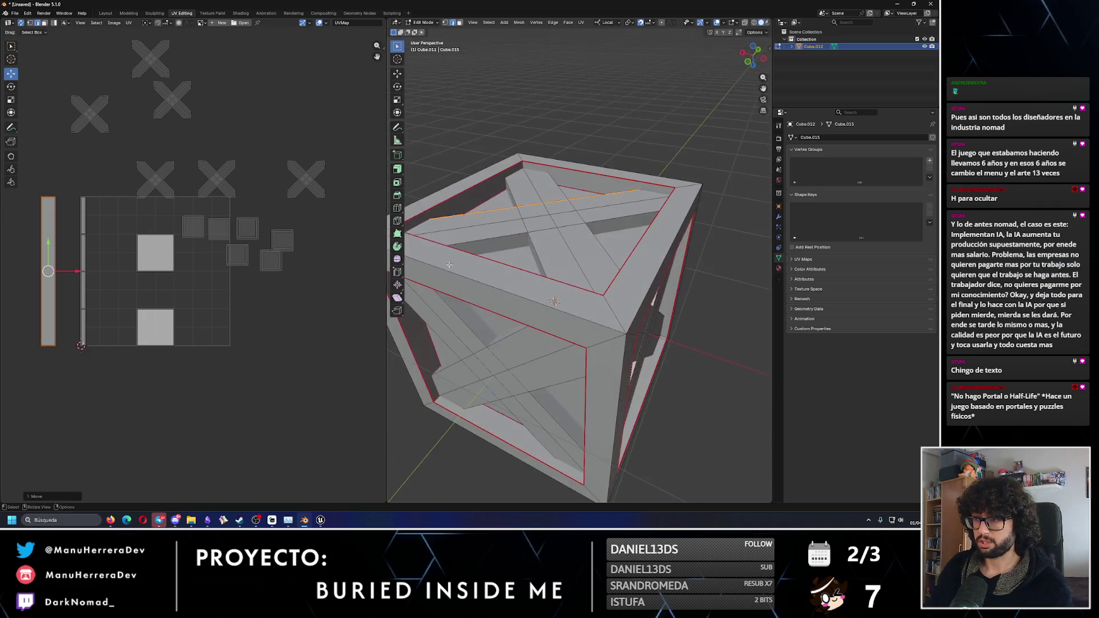
left_click(618, 228)
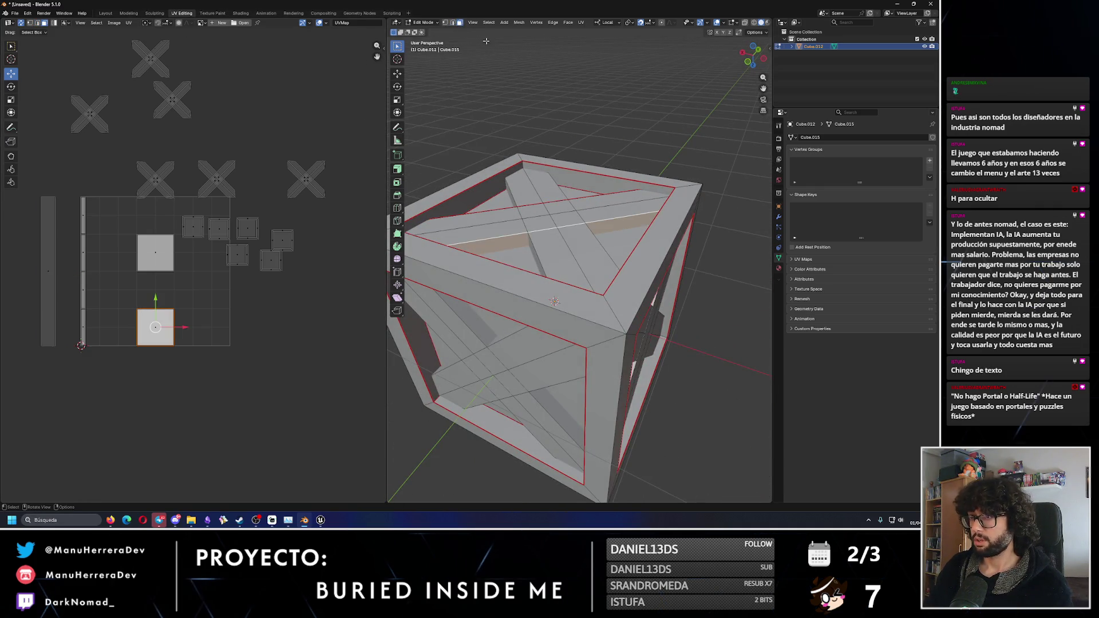
key("2")
key("ctrl+e")
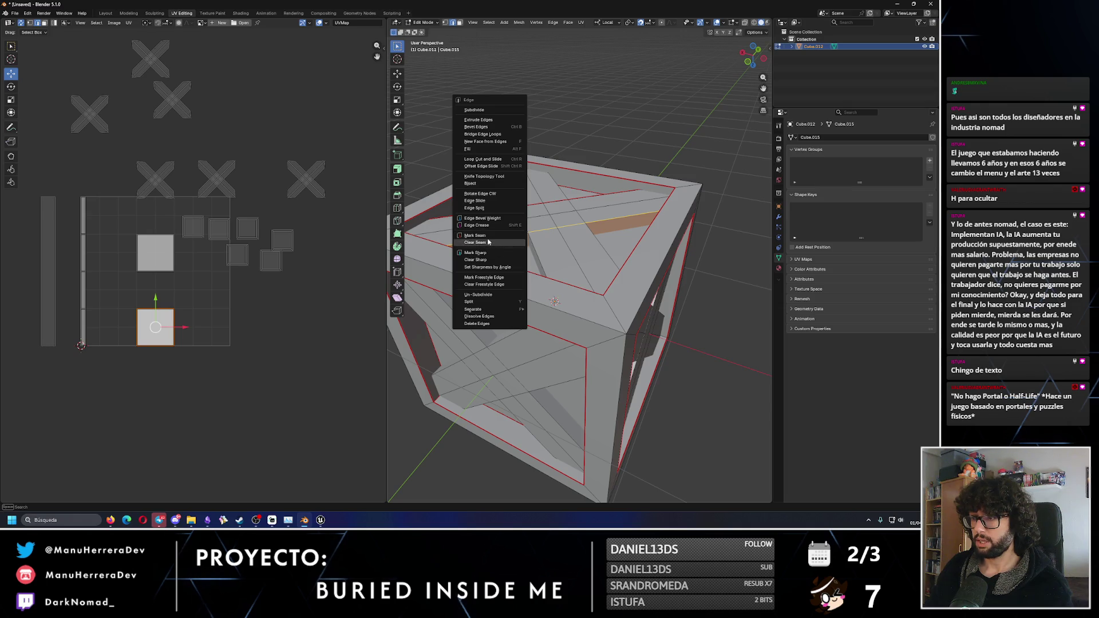
left_click(512, 238)
key("ctrl+e")
left_click(462, 233)
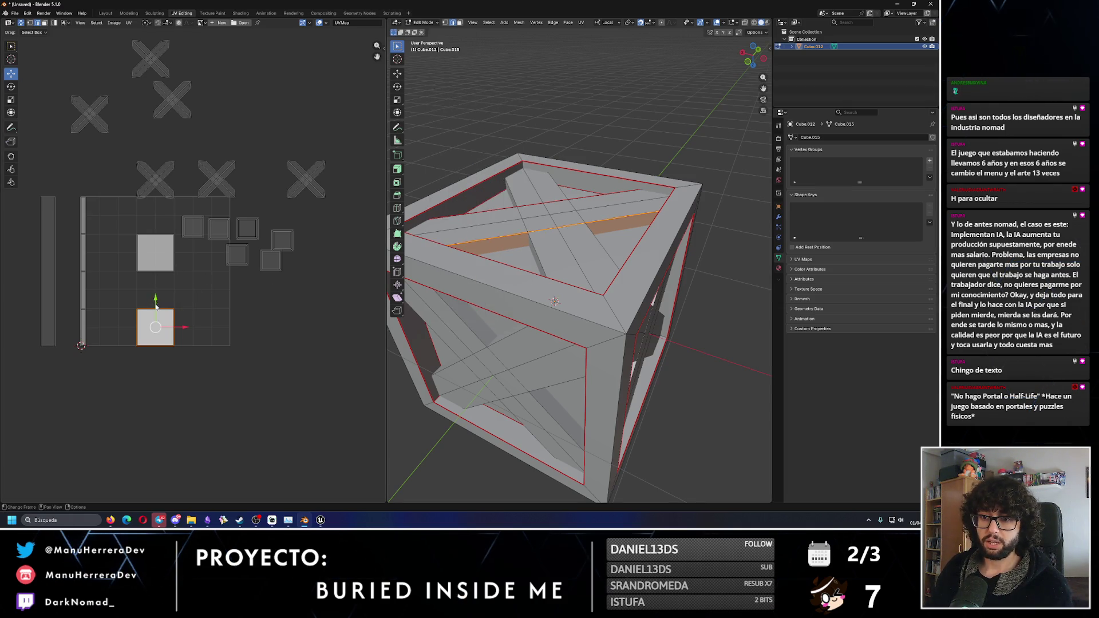
- Unwrap the beam strip, trying Follow Active Quads and then the standard Unwrap
key("u")
left_click(157, 325)
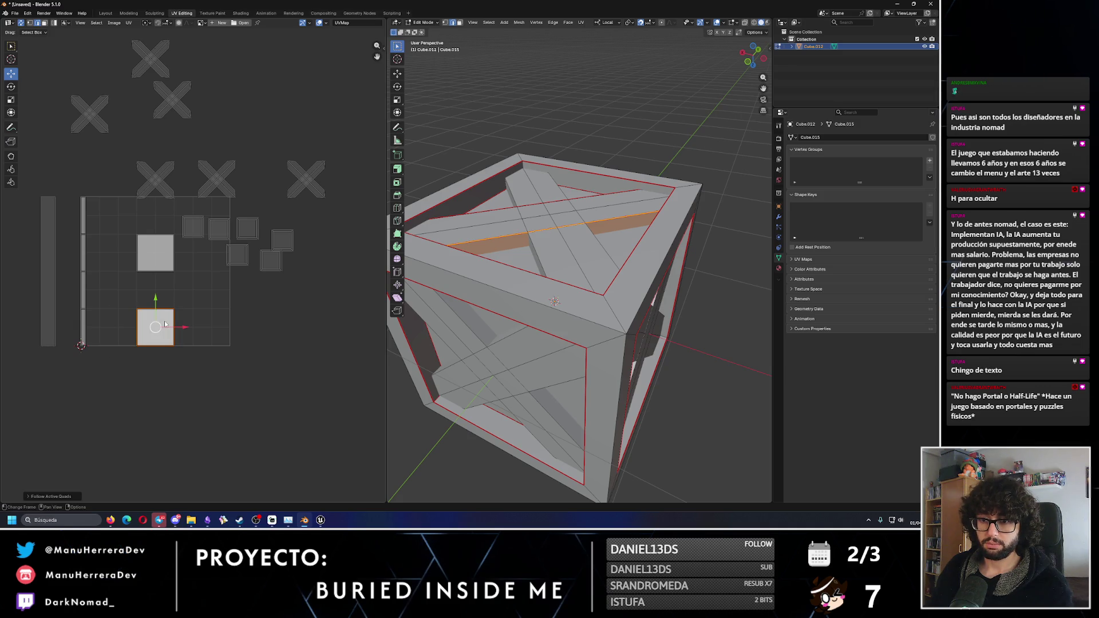
key("u")
left_click(159, 310)
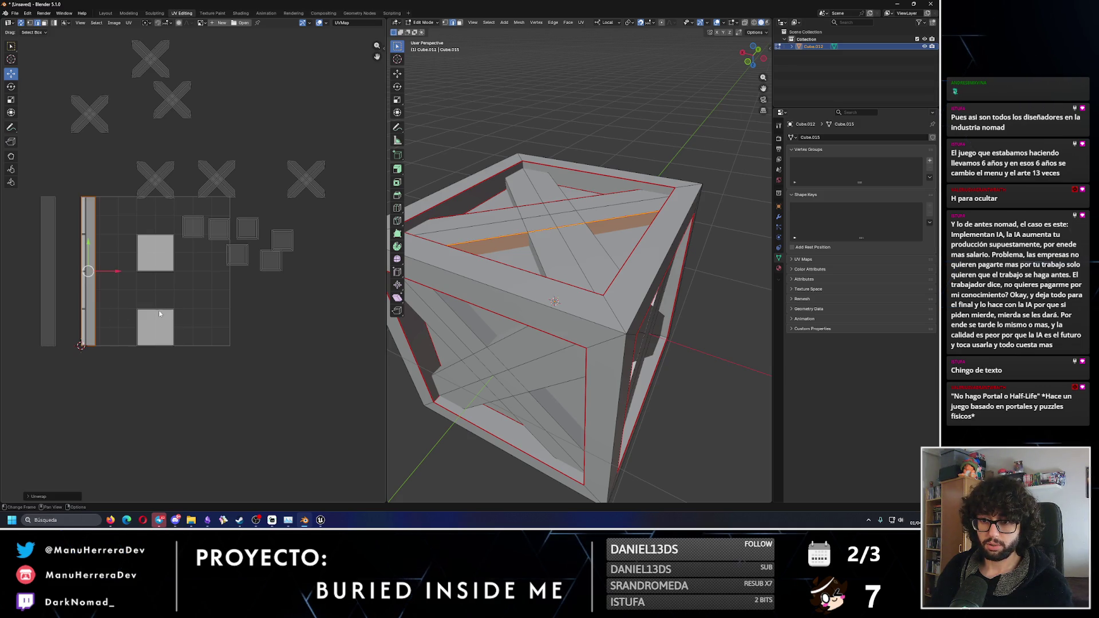
scroll(121, 257, "up", 2)
- Undo the accidental move of the new strip island in the UV layout
middle_click_drag(121, 257, 272, 250)
left_click_drag(203, 265, 106, 265)
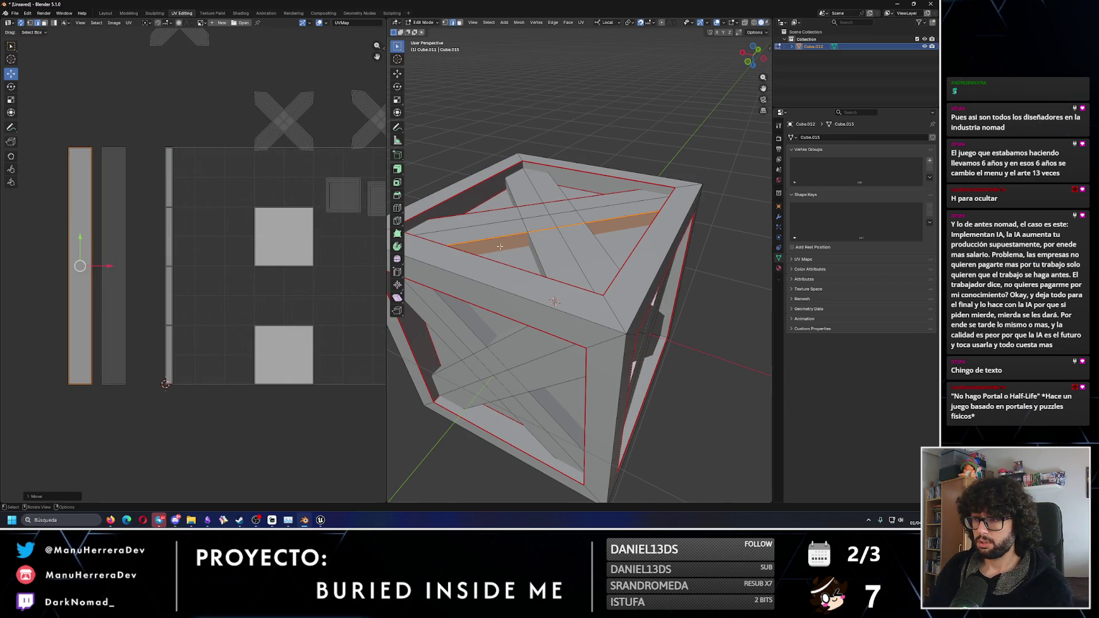
middle_click_drag(481, 257, 504, 246)
key("ctrl+z")
key("ctrl+z")
key("ctrl+z")
key("ctrl+z")
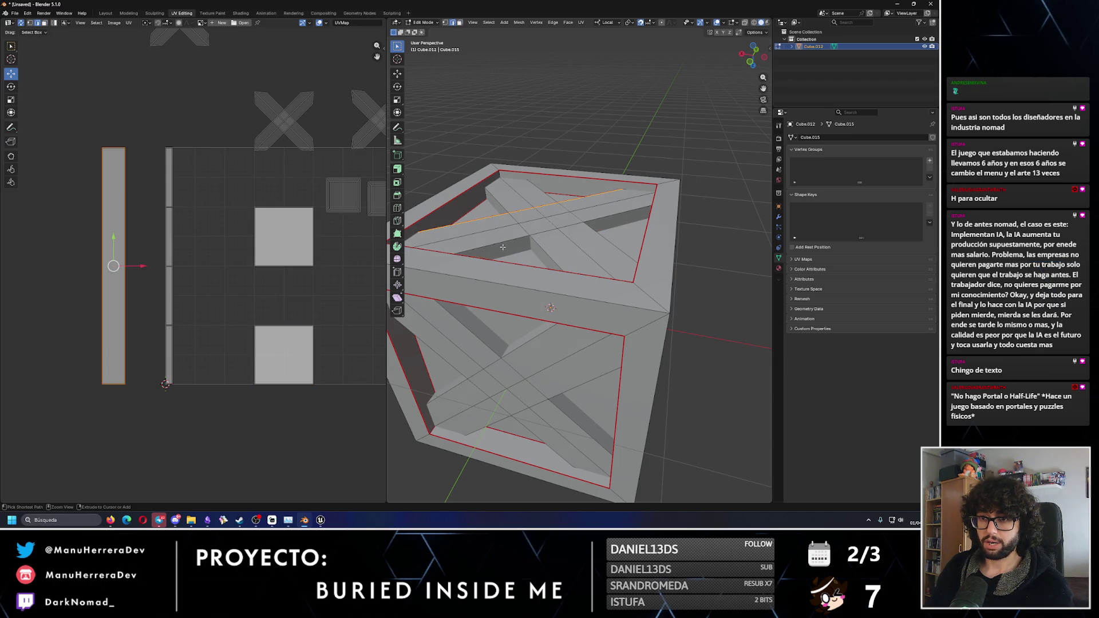
key("ctrl+z")
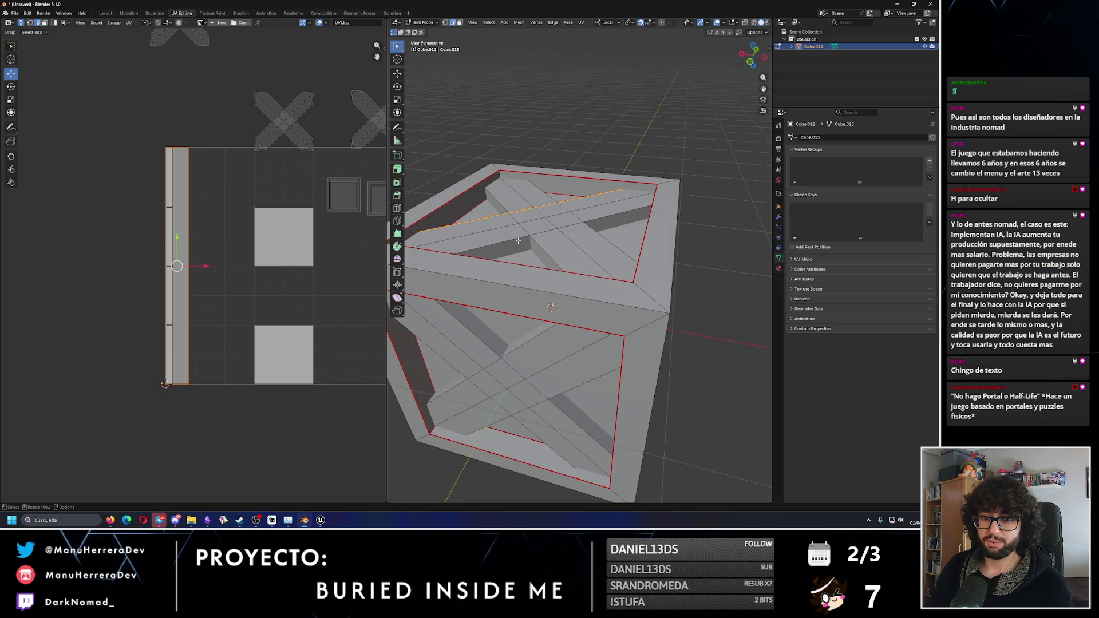
- Reselect the strip's edges and faces and re-unwrap the strip
left_click(478, 241)
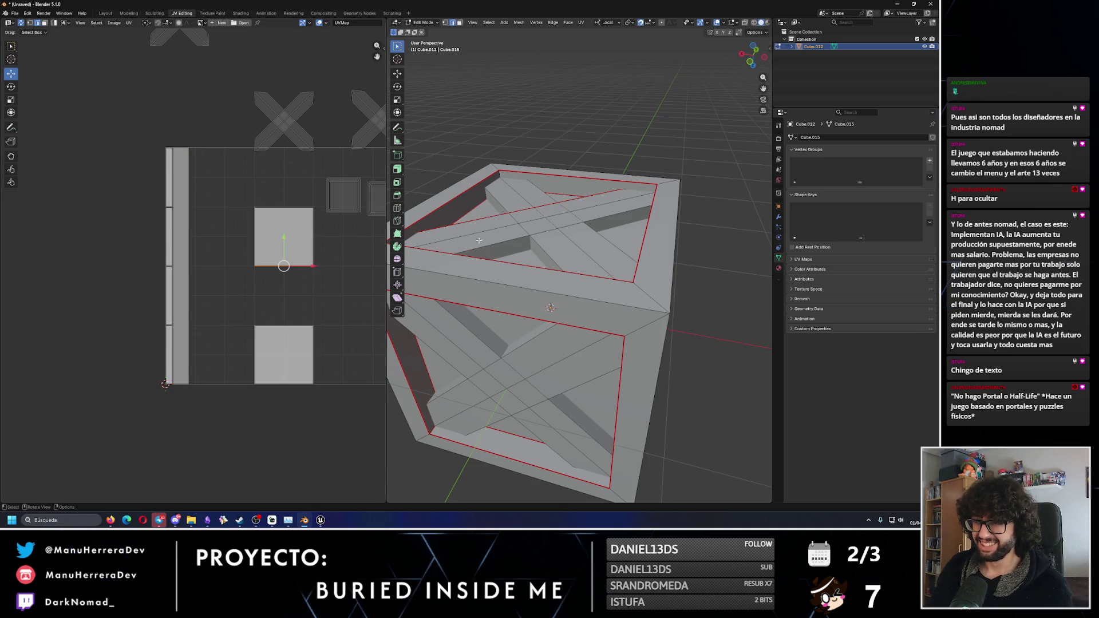
left_click(490, 252)
left_click(459, 23)
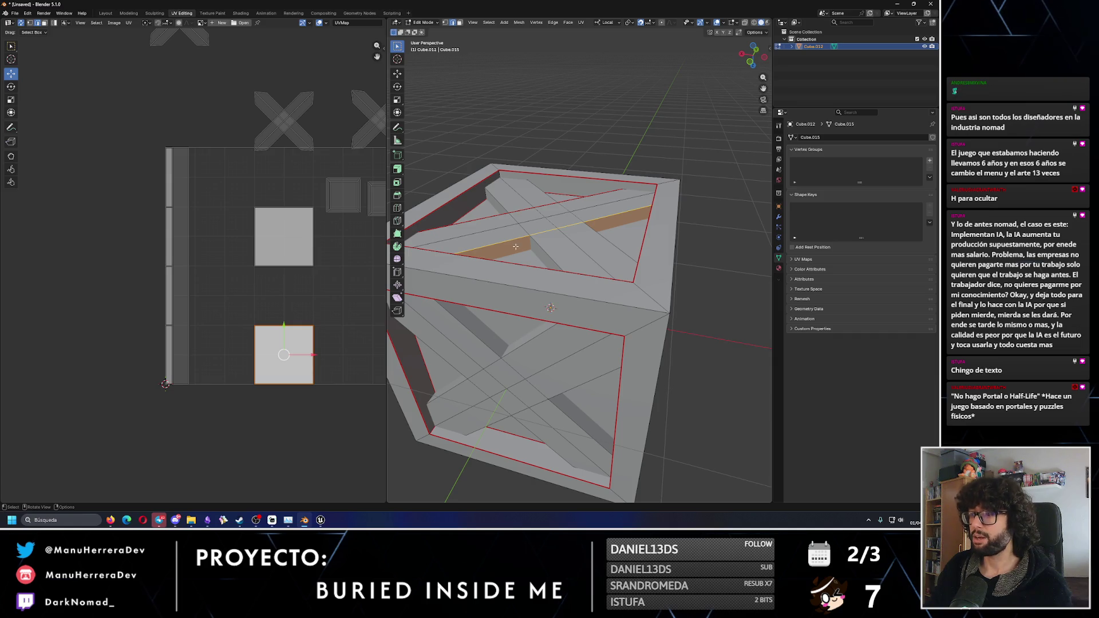
key("u")
left_click(261, 342)
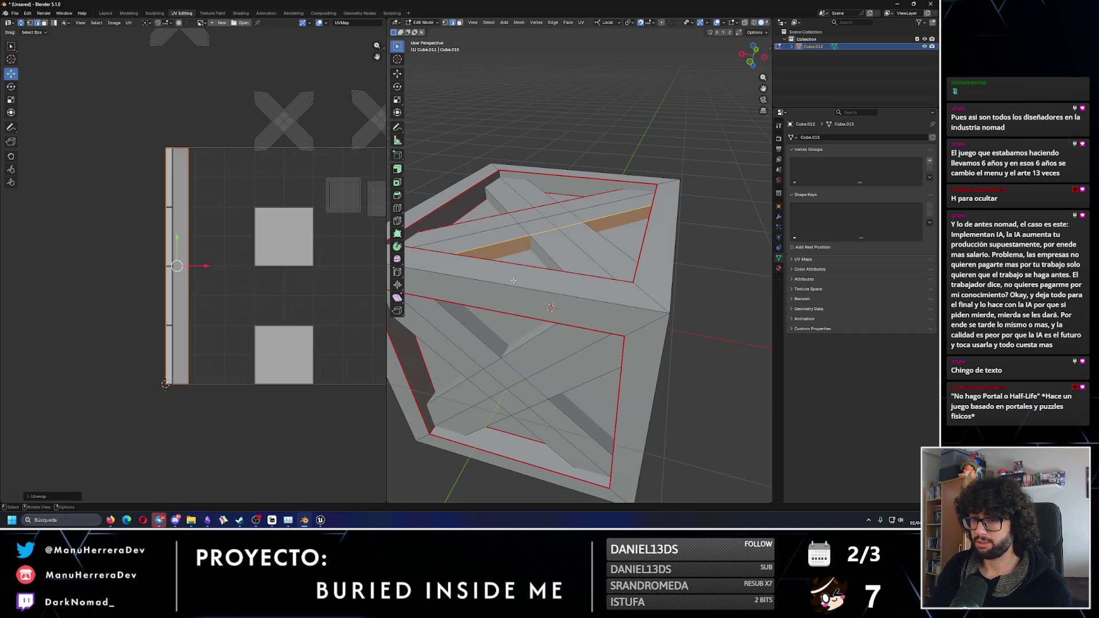
- Seam the face strip on the crate's top beam and unwrap it
mouse_move(515, 298)
middle_mouse_down()
mouse_move(573, 304)
mouse_move(444, 284)
middle_mouse_up()
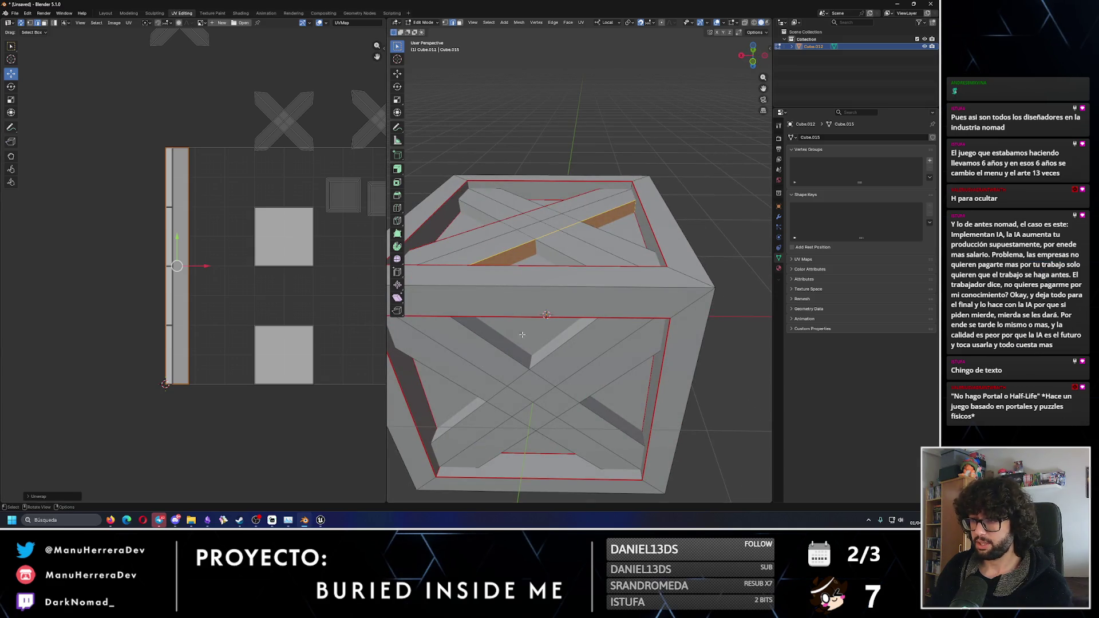
left_click(573, 332)
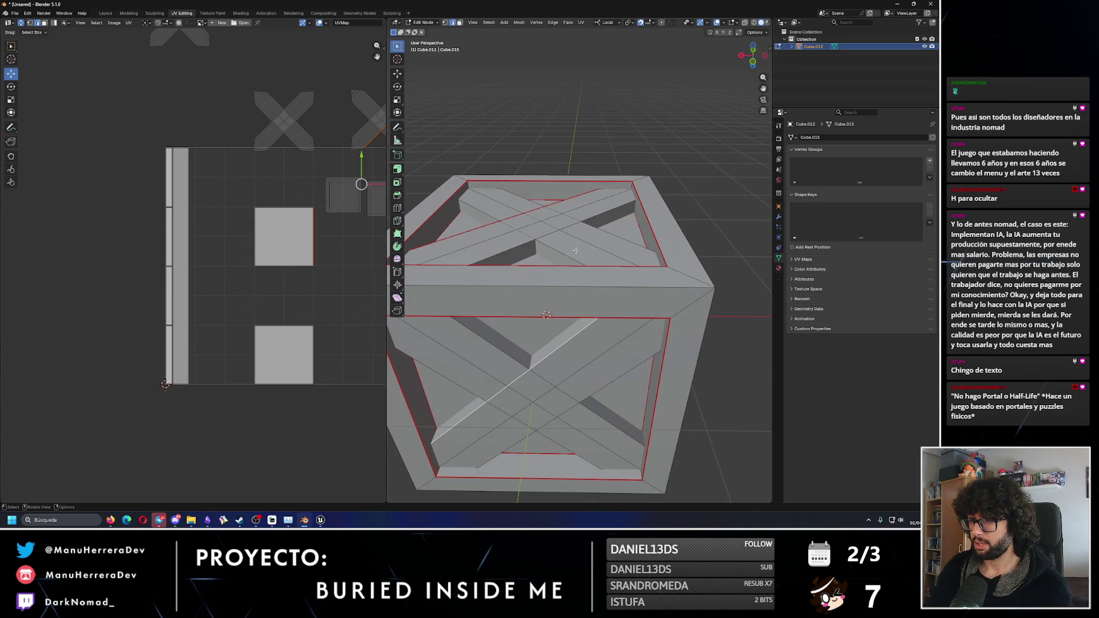
left_click(557, 256)
left_click(550, 252)
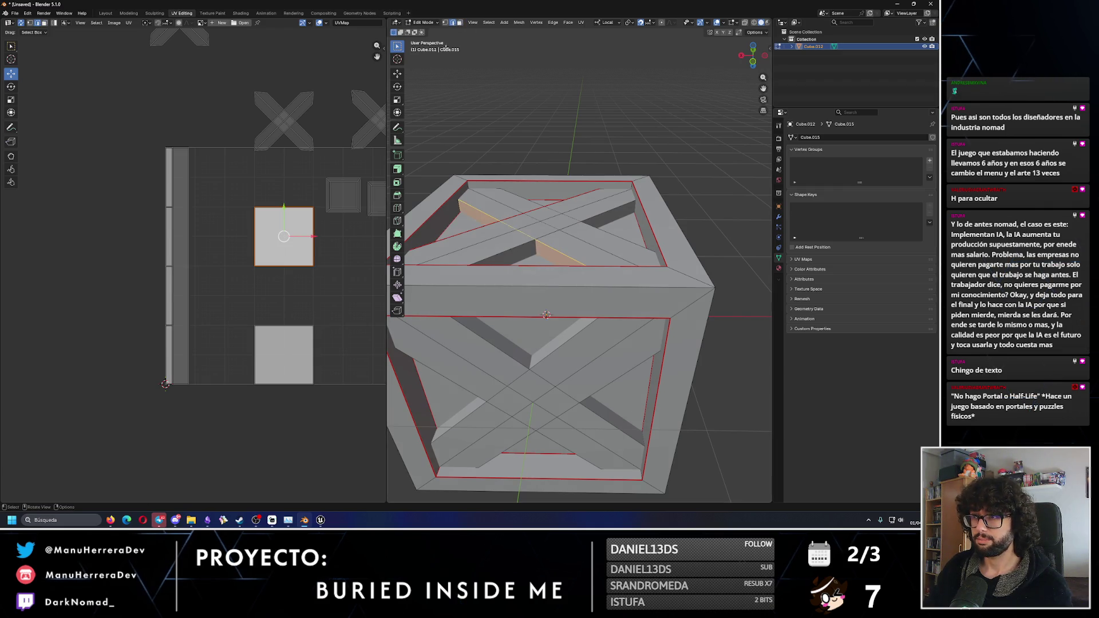
key("ctrl+e")
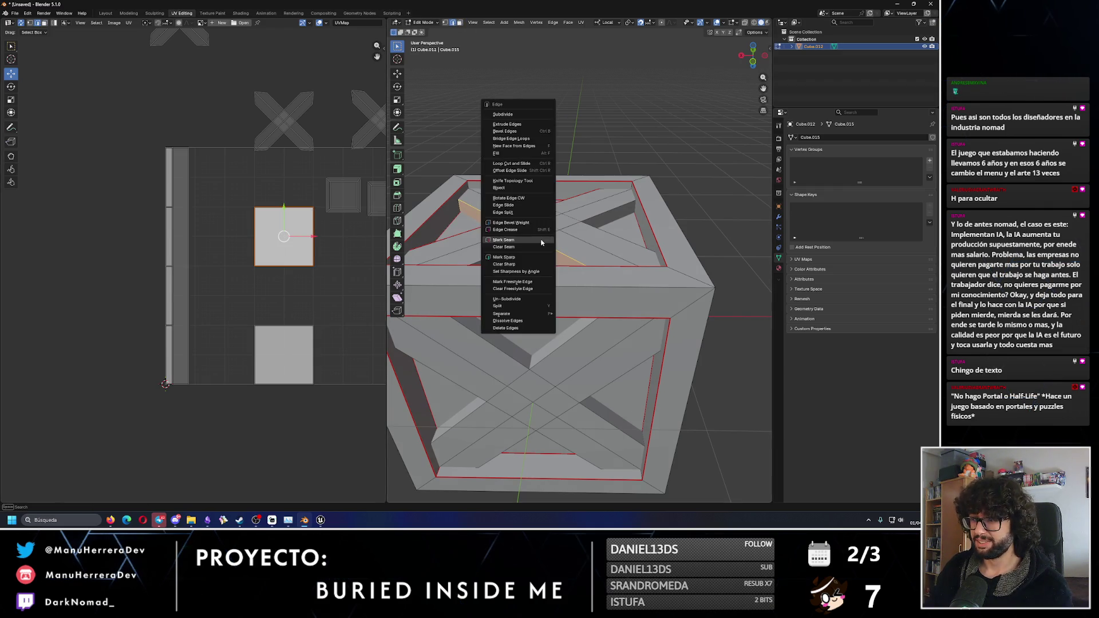
left_click(520, 240)
key("u")
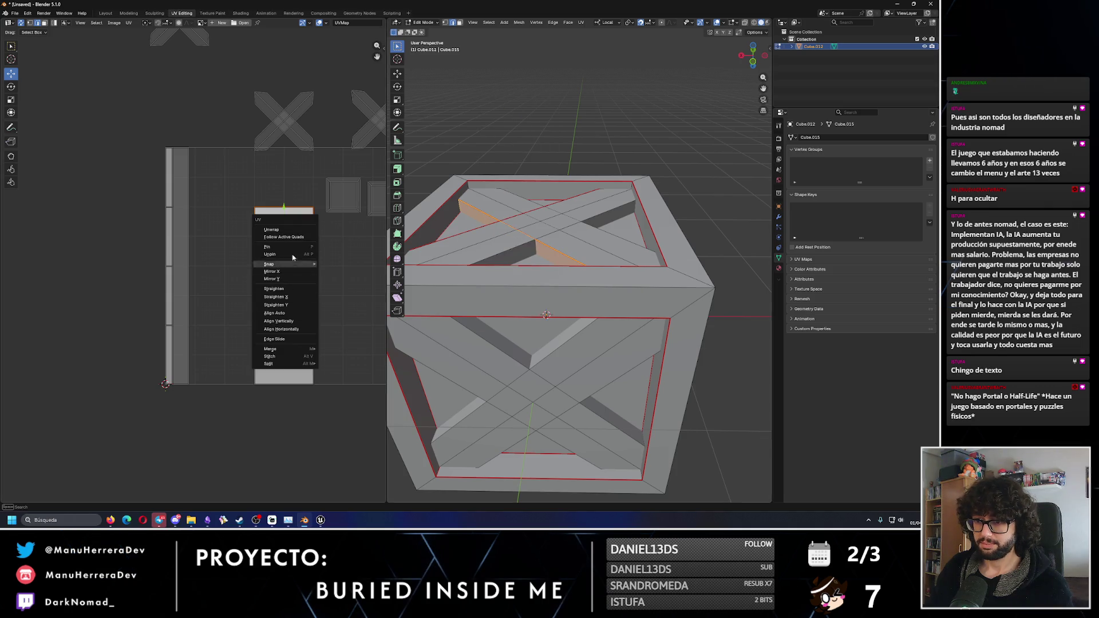
left_click(290, 230)
- Mark seams on the diagonal beam and unwrap it into the left strip
middle_click_drag(532, 171, 592, 247)
left_click(583, 243)
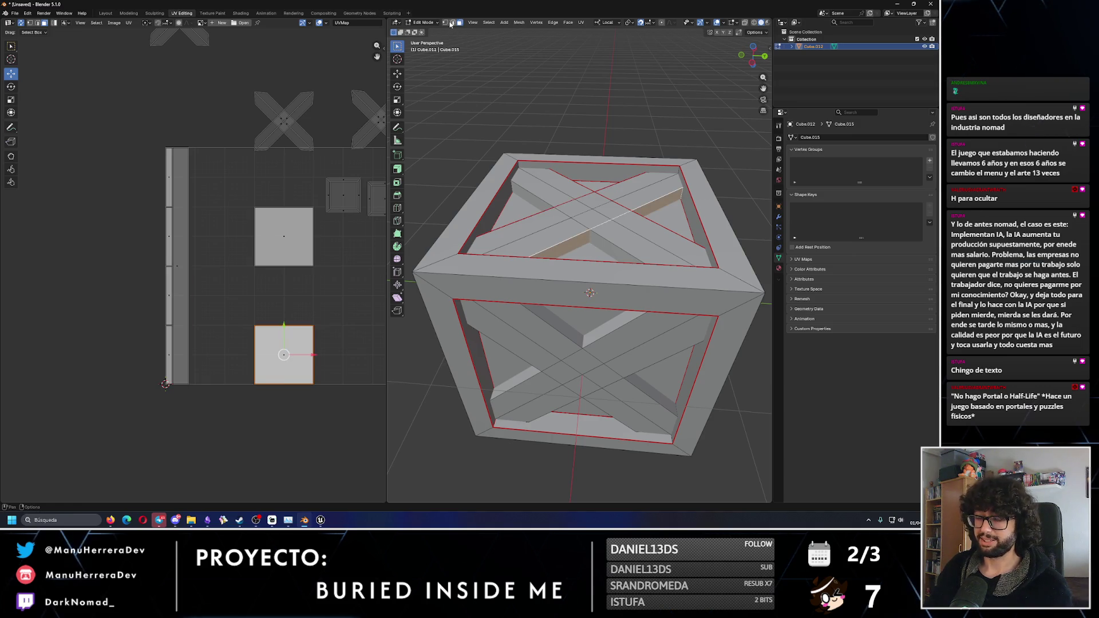
key("2")
right_click(531, 250)
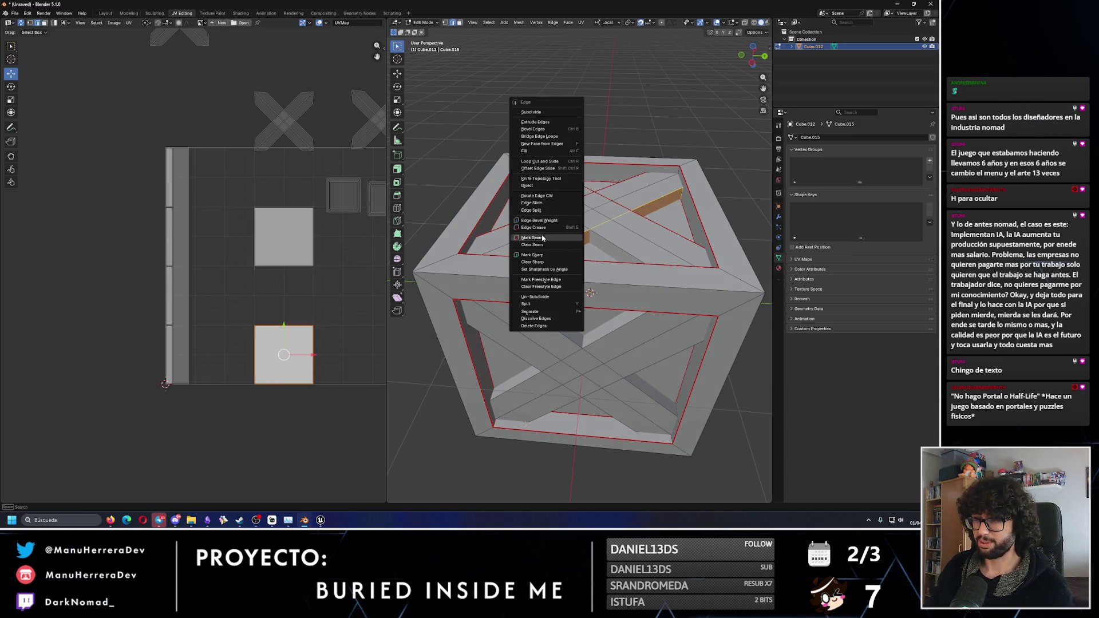
left_click(531, 250)
key("u")
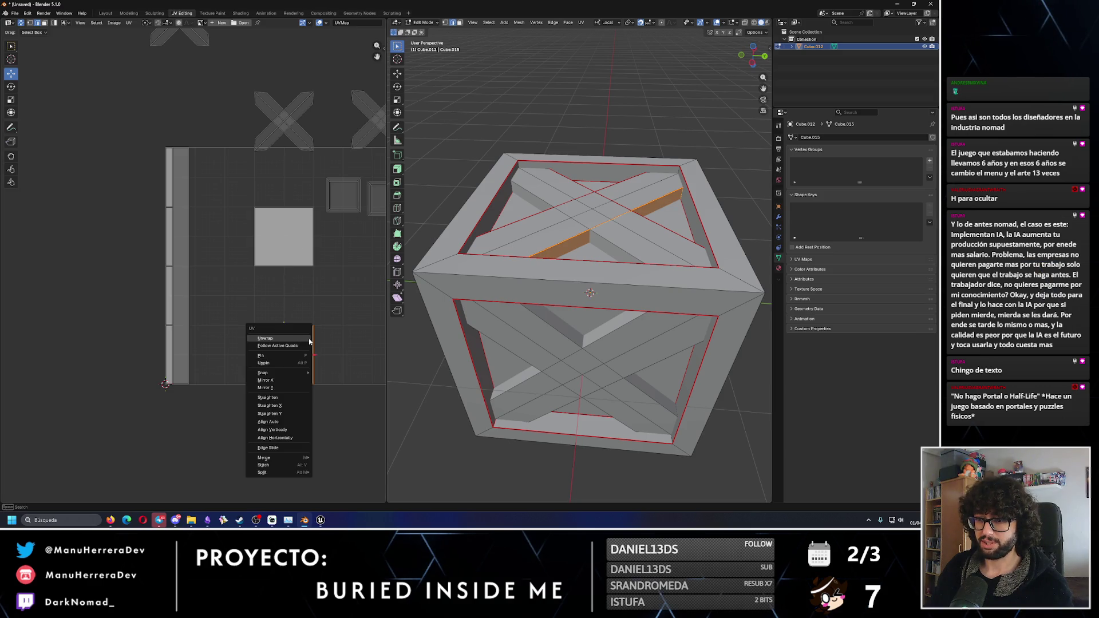
left_click(301, 338)
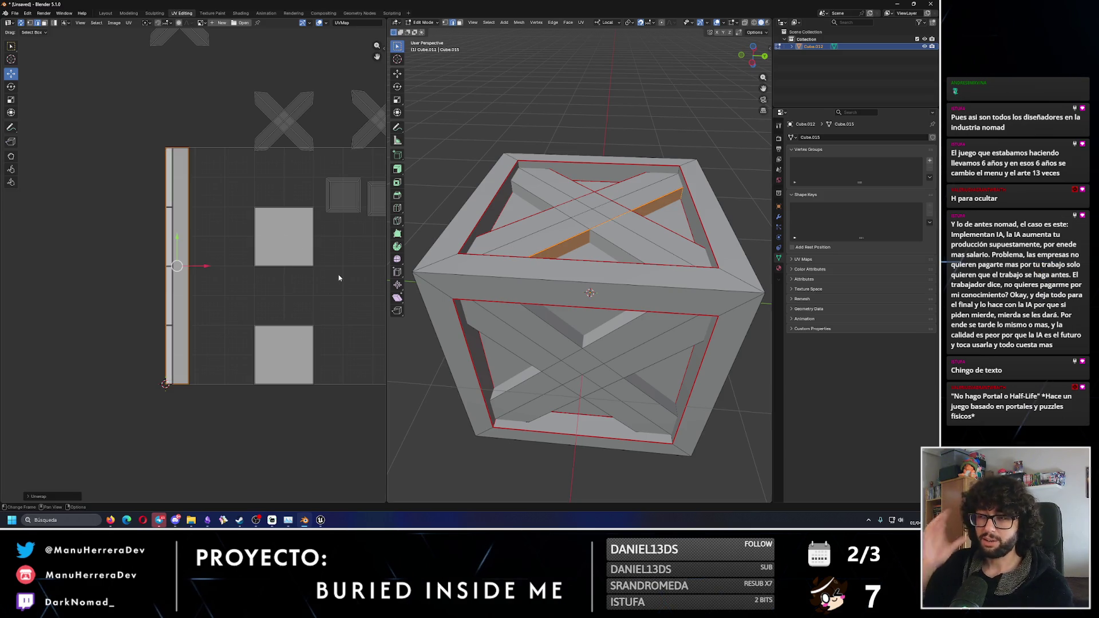
- Seam another diagonal strip face and unwrap it into its own UV island
middle_click_drag(641, 237, 728, 280)
left_click(730, 281)
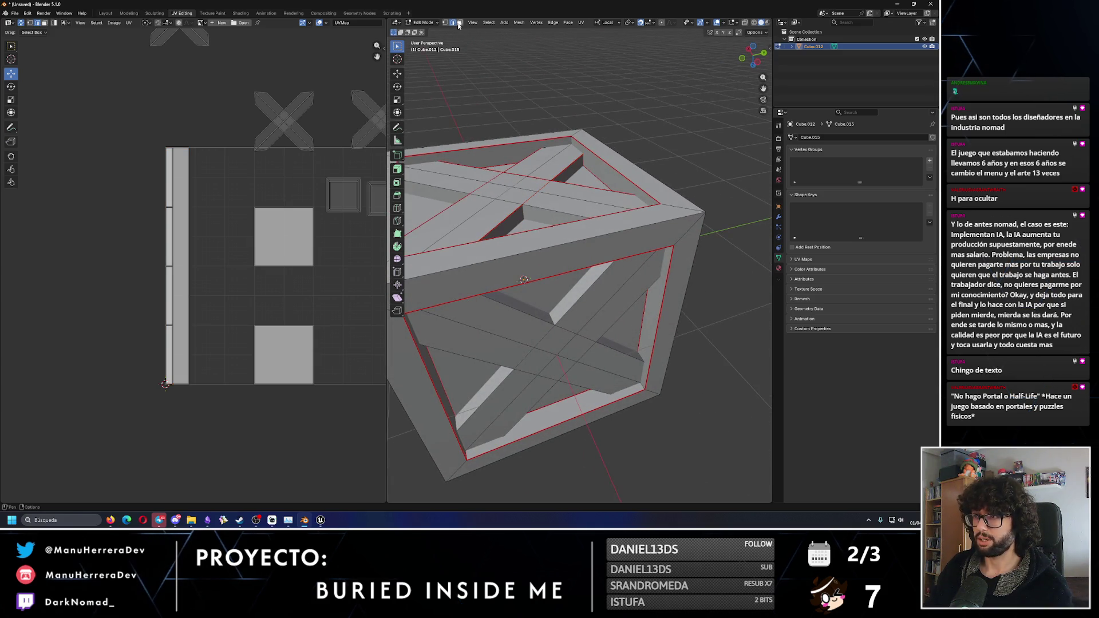
left_click(583, 289)
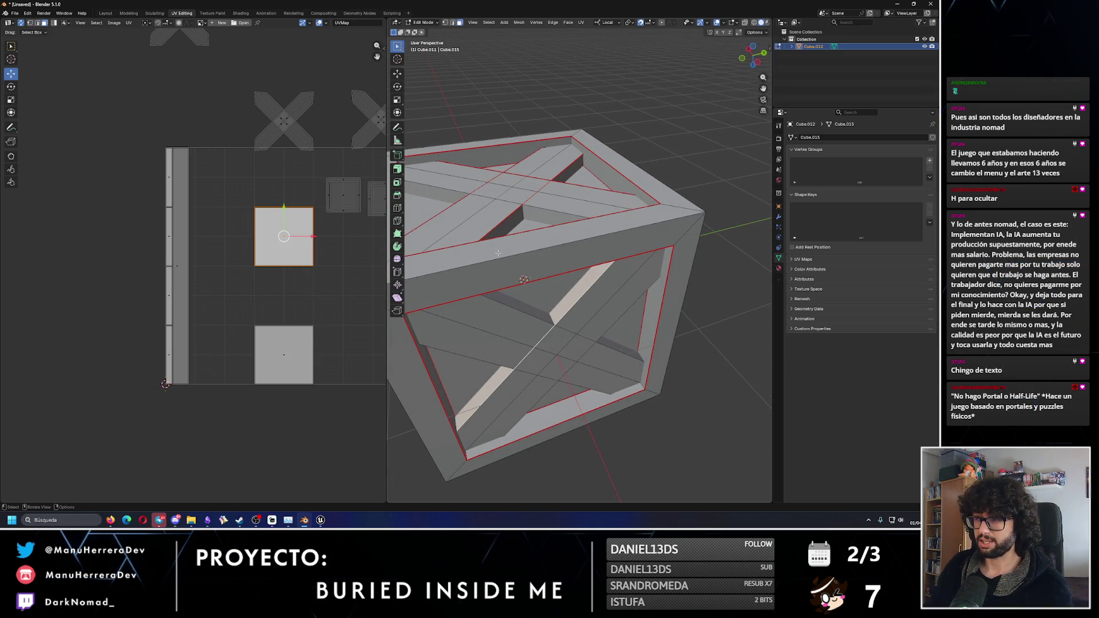
middle_click_drag(583, 289, 586, 238)
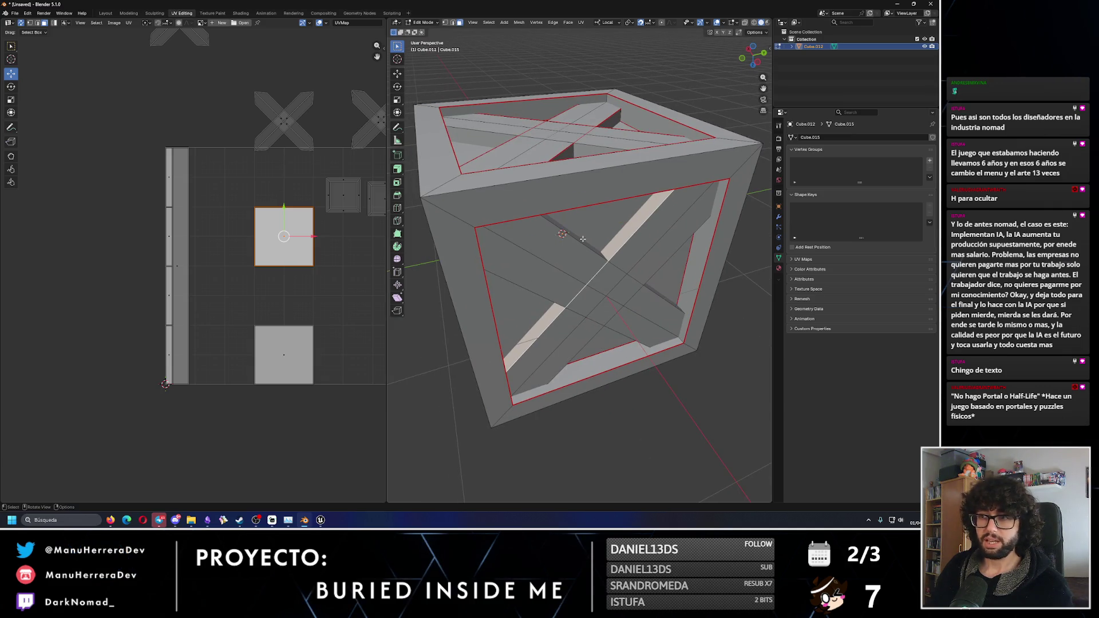
key("2")
key("ctrl+e")
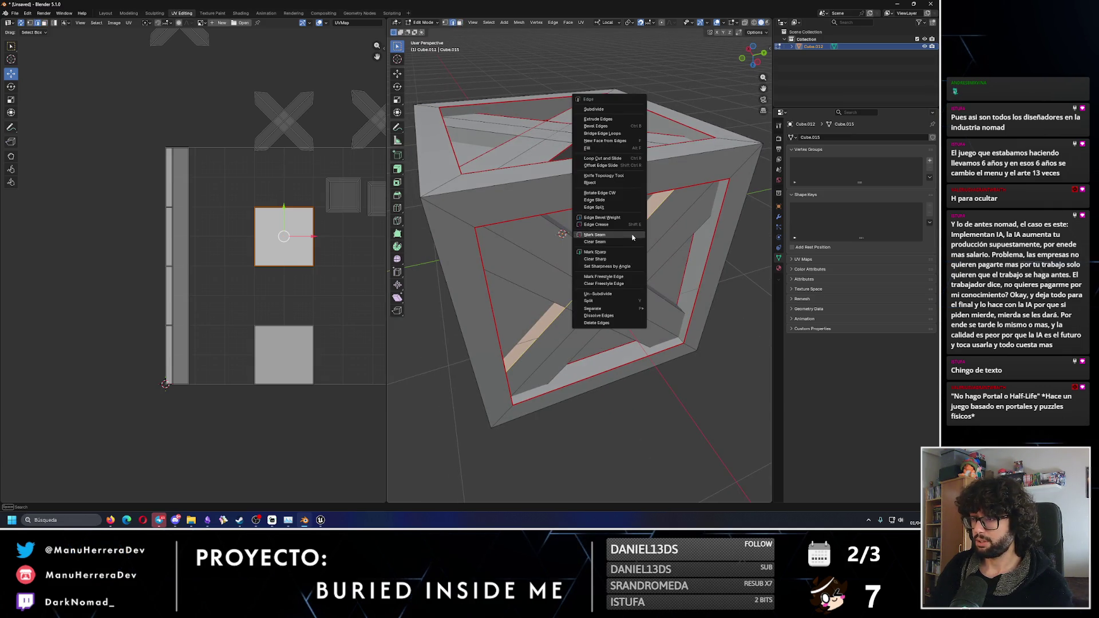
left_click(595, 235)
key("u")
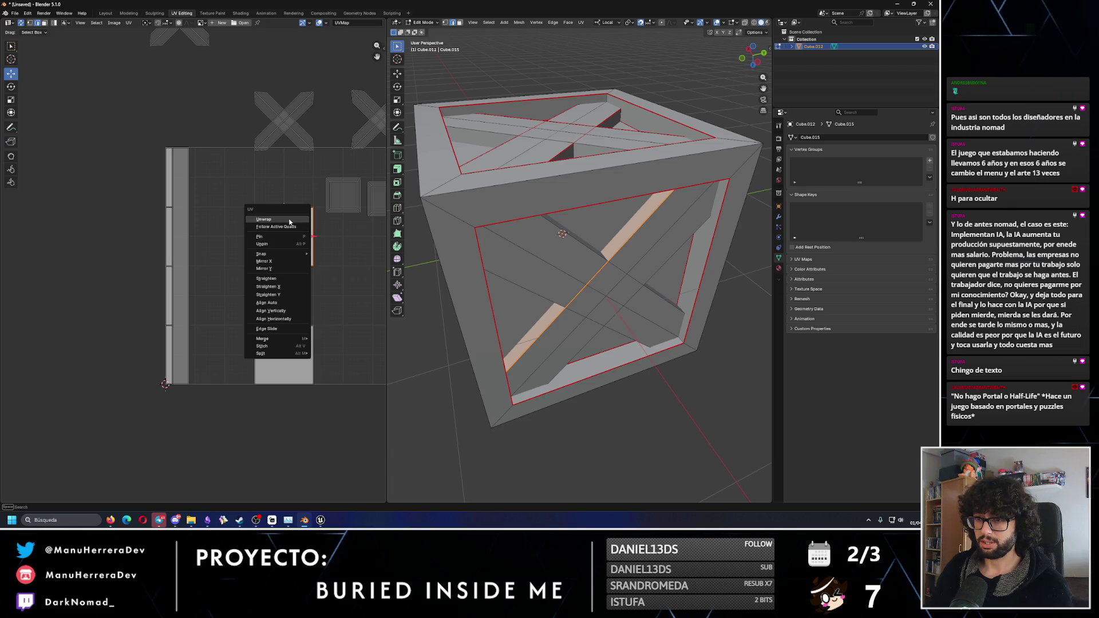
left_click(269, 223)
- Seam the side diagonal brace and unwrap it into a long strip island
middle_click_drag(554, 304, 595, 229)
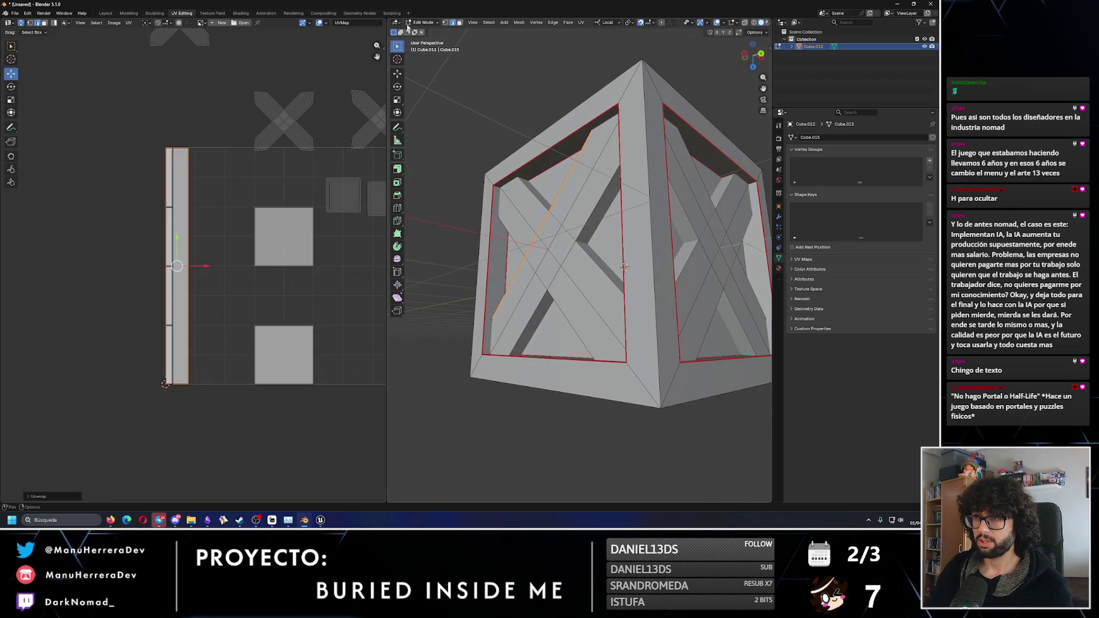
left_click(459, 22)
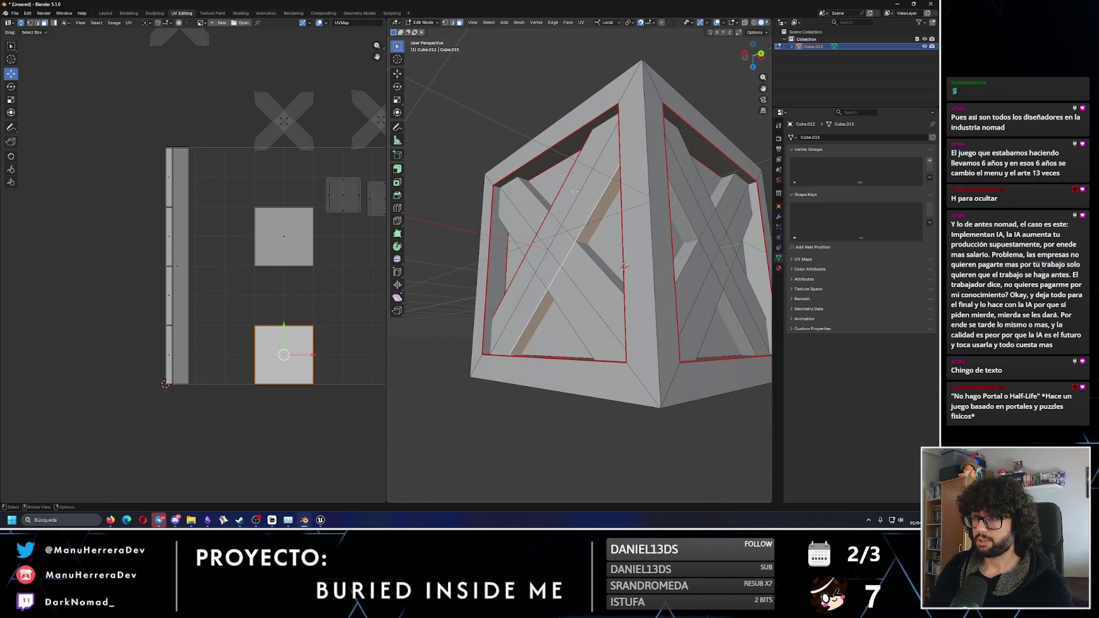
left_click(455, 23)
key("ctrl+e")
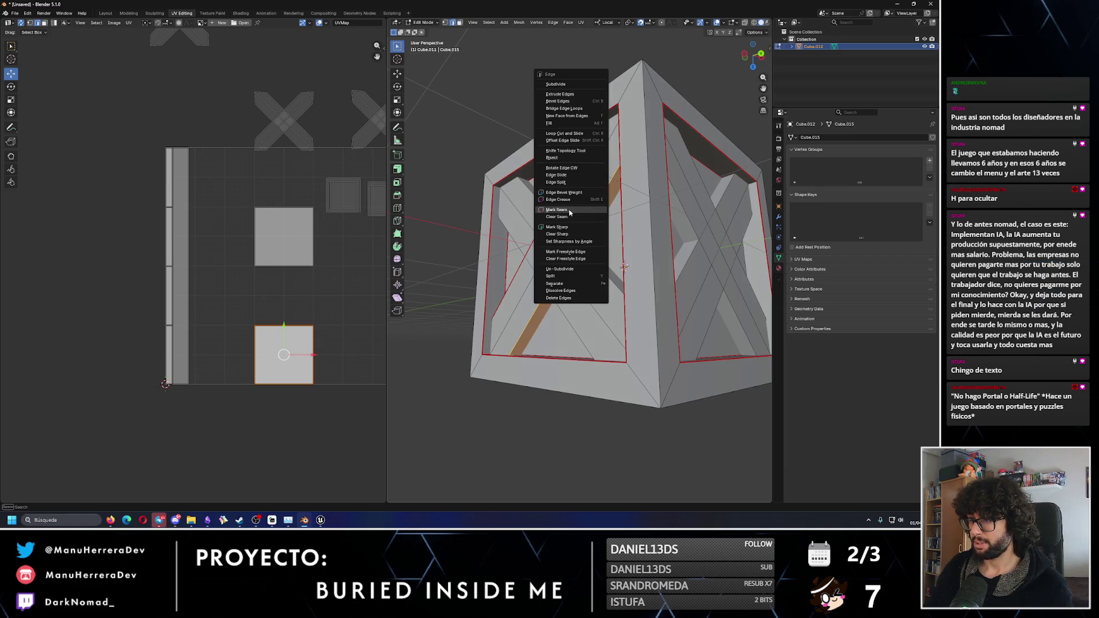
left_click(569, 211)
key("u")
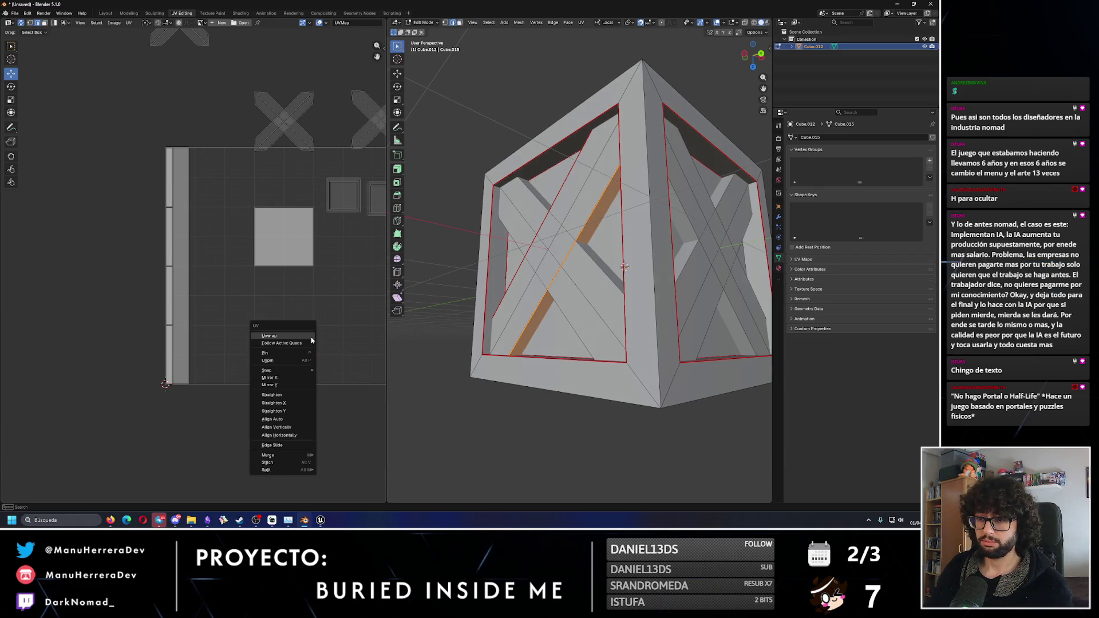
left_click(307, 336)
- Clear the selection and pick the diagonal strip face on the next crate face
left_click(345, 299)
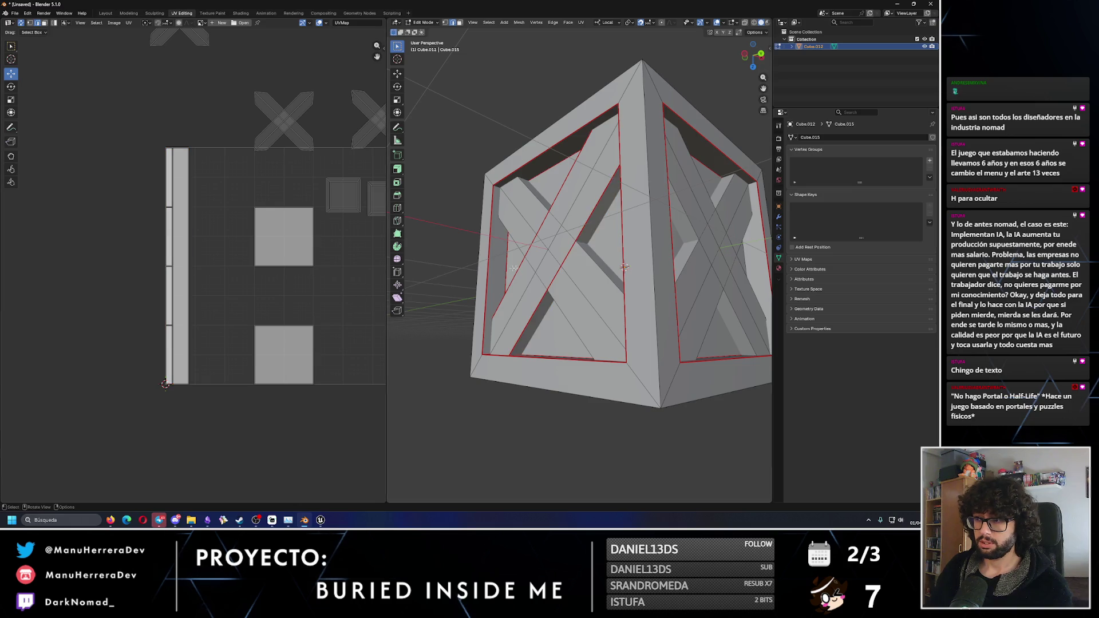
middle_click_drag(658, 286, 600, 293)
left_click(599, 199)
left_click(600, 197, "shift")
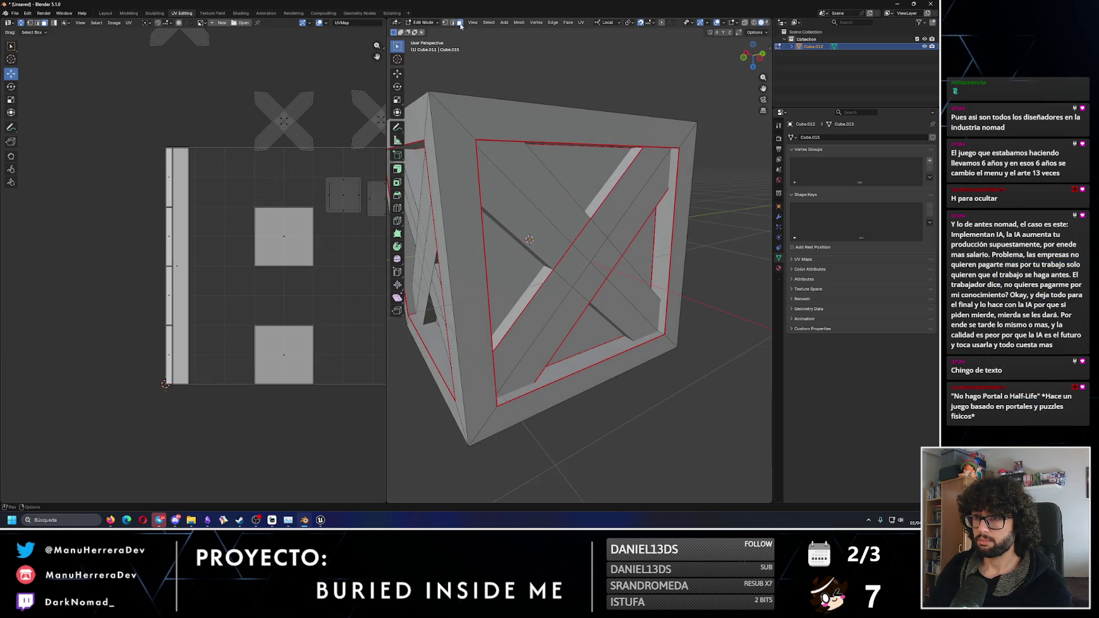
left_click(600, 196)
middle_click_drag(599, 196, 607, 219)
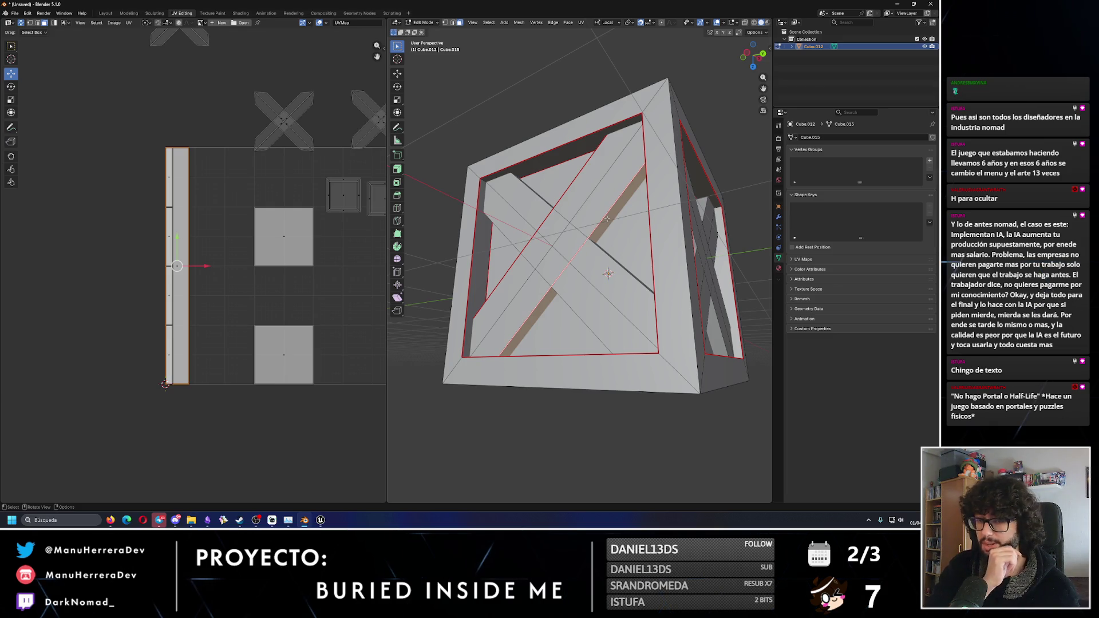
- Seam the diagonal brace on the crate's top and unwrap it into a long strip
middle_click_drag(596, 280, 586, 290)
left_click(586, 290)
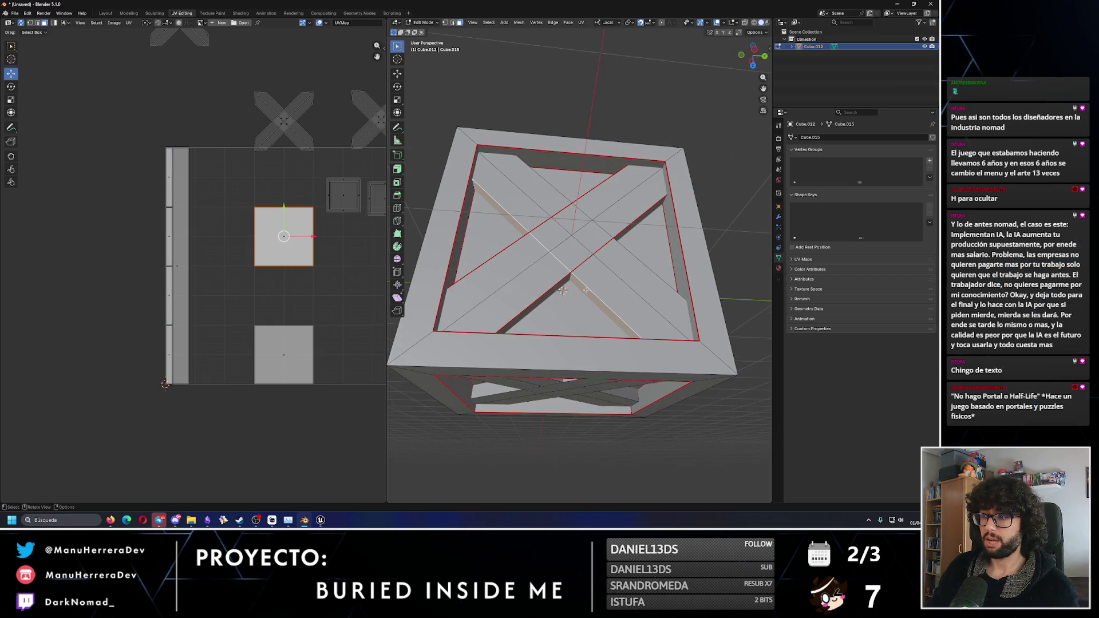
key("2")
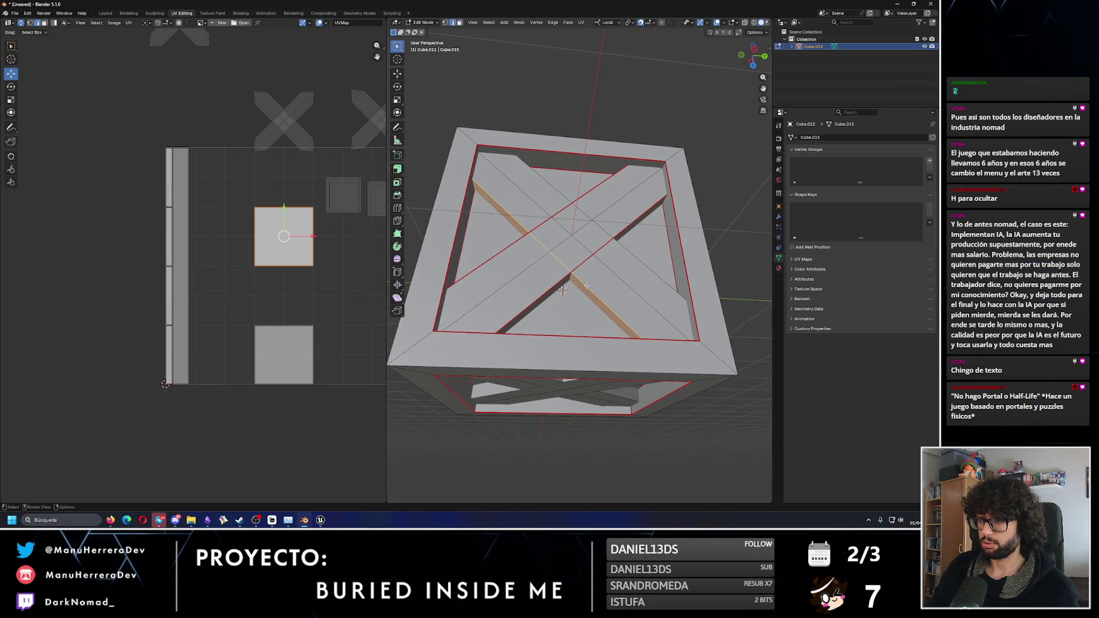
right_click(587, 288)
left_click(548, 285)
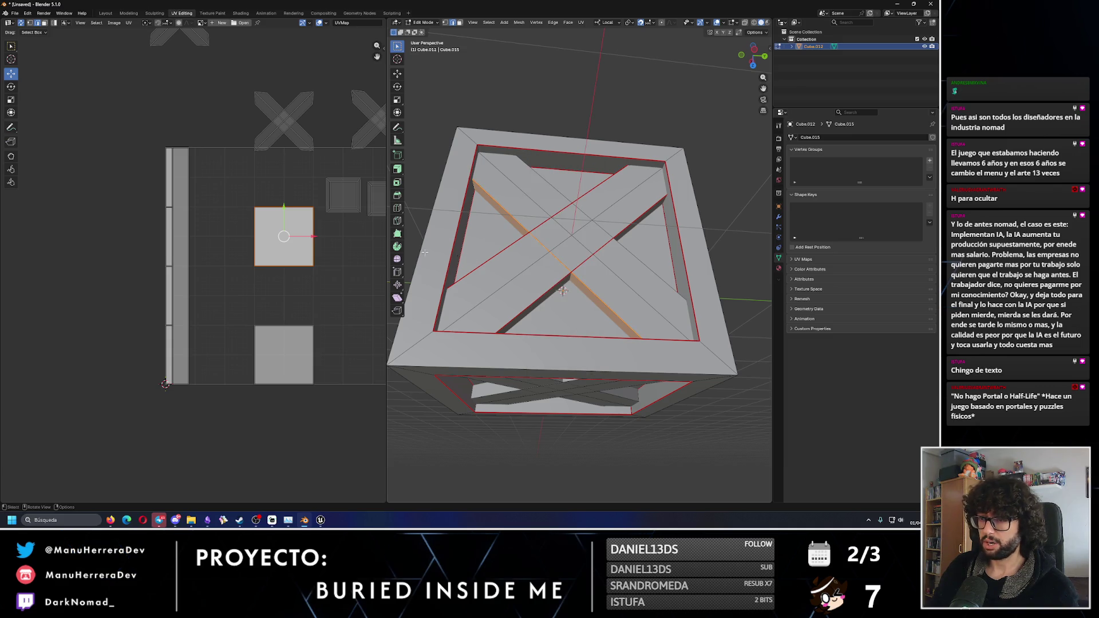
key("u")
left_click(263, 223)
- Mark seams on the side brace's diagonal edges and unwrap it into the strip island
mouse_move(487, 286)
middle_mouse_down()
mouse_move(527, 288)
mouse_move(593, 259)
middle_mouse_up()
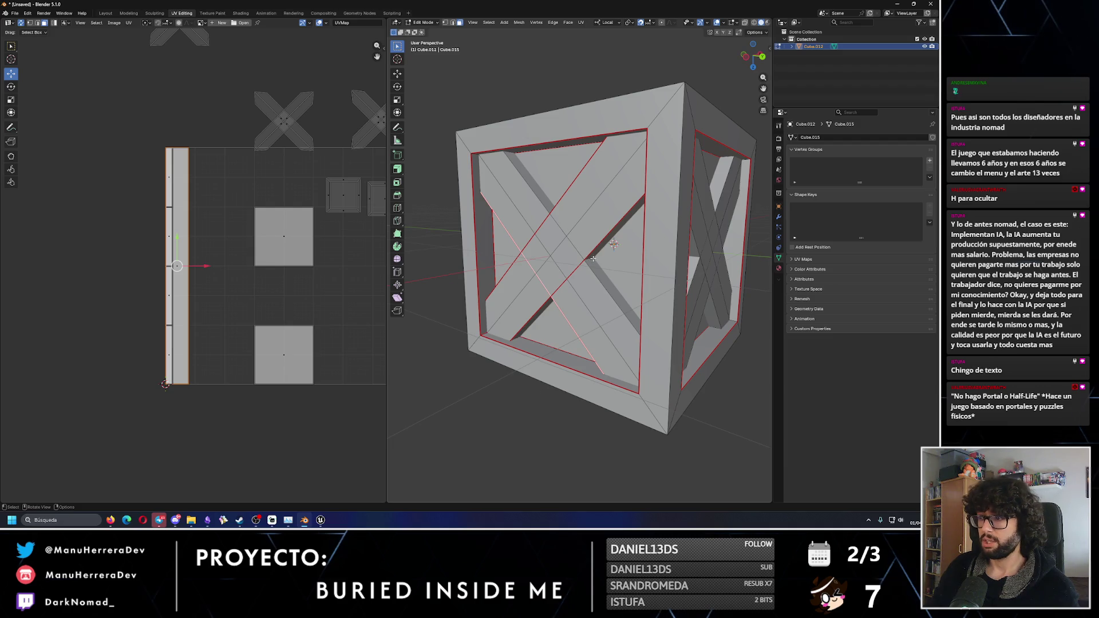
left_click(285, 352)
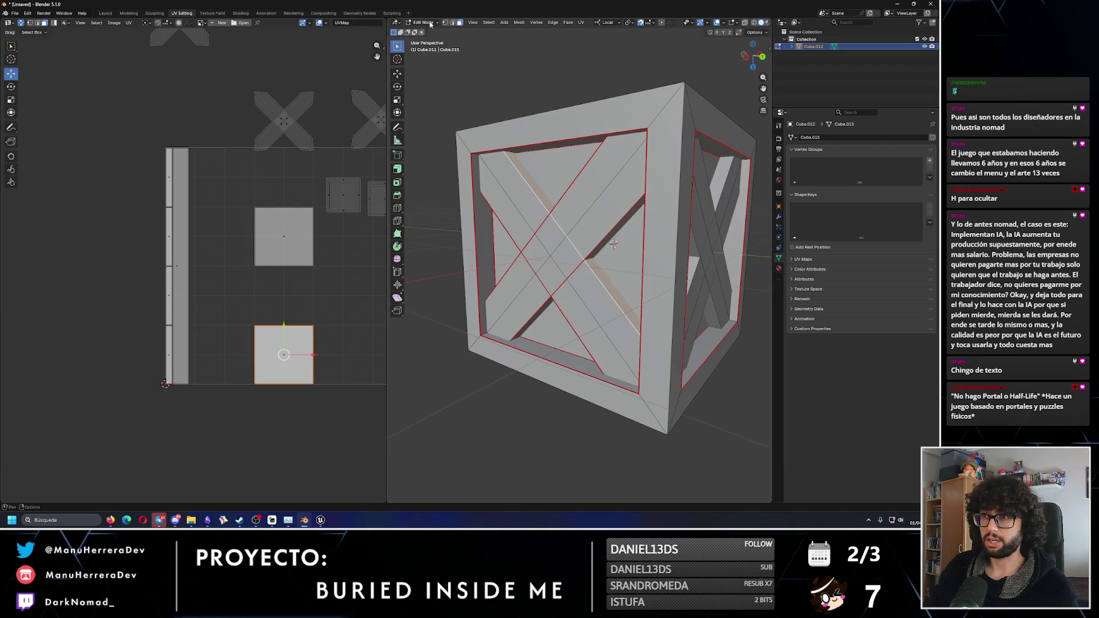
left_click(453, 22)
left_click(592, 262, "alt")
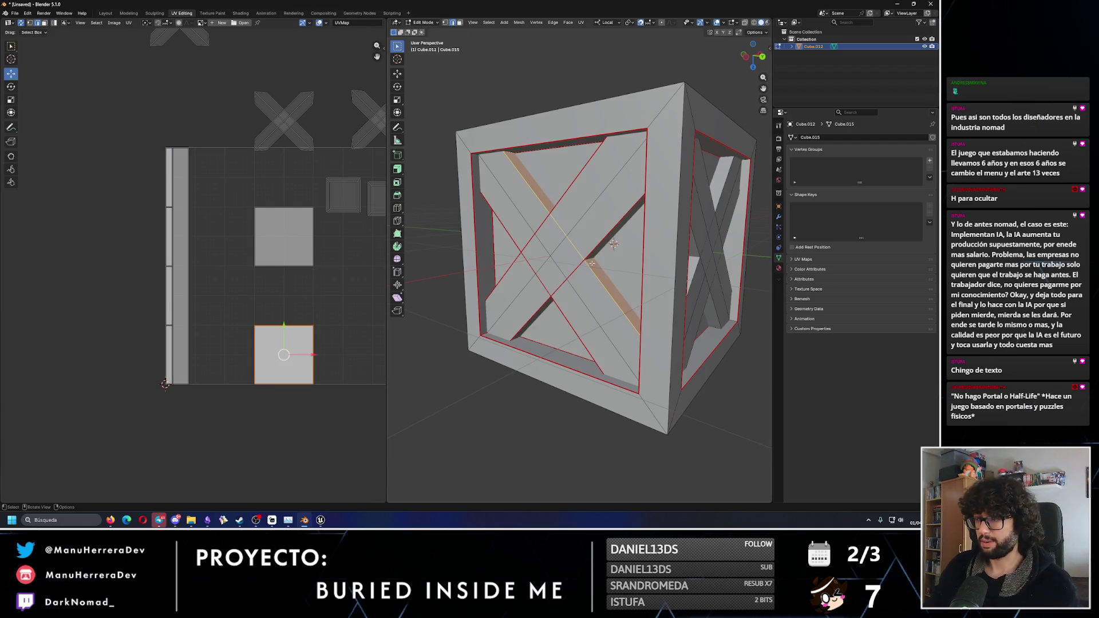
right_click(591, 262)
left_click(573, 266)
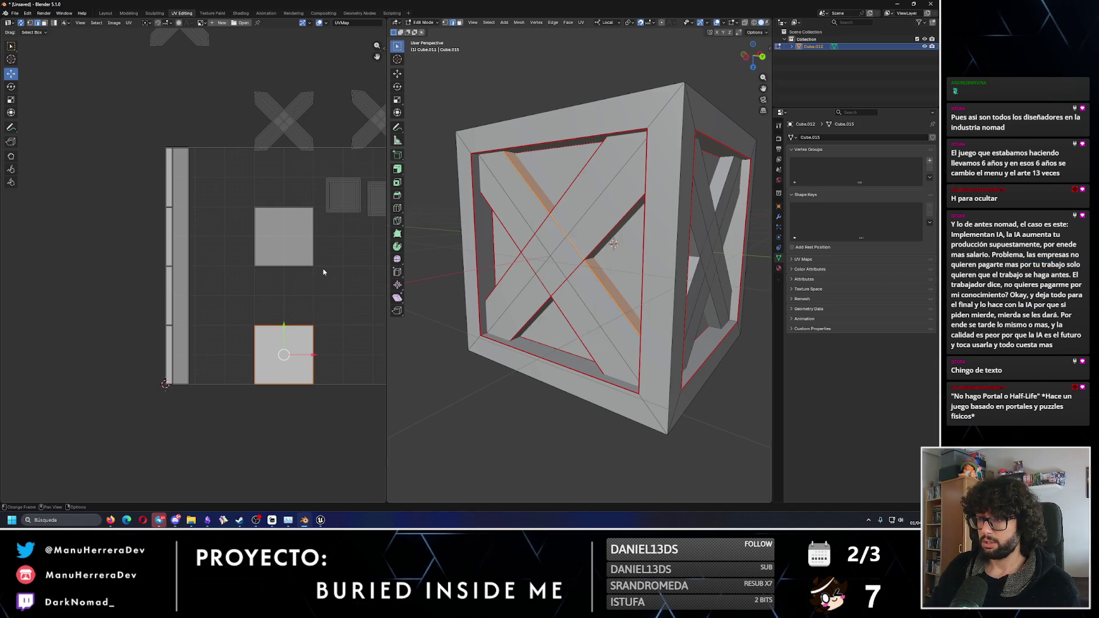
key("u")
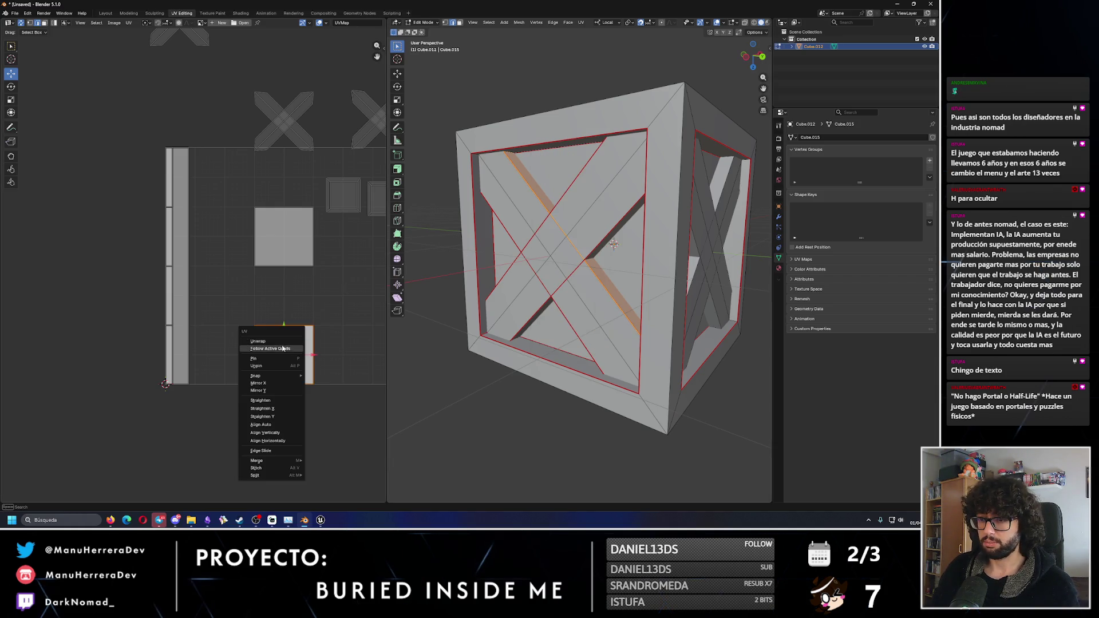
left_click(275, 344)
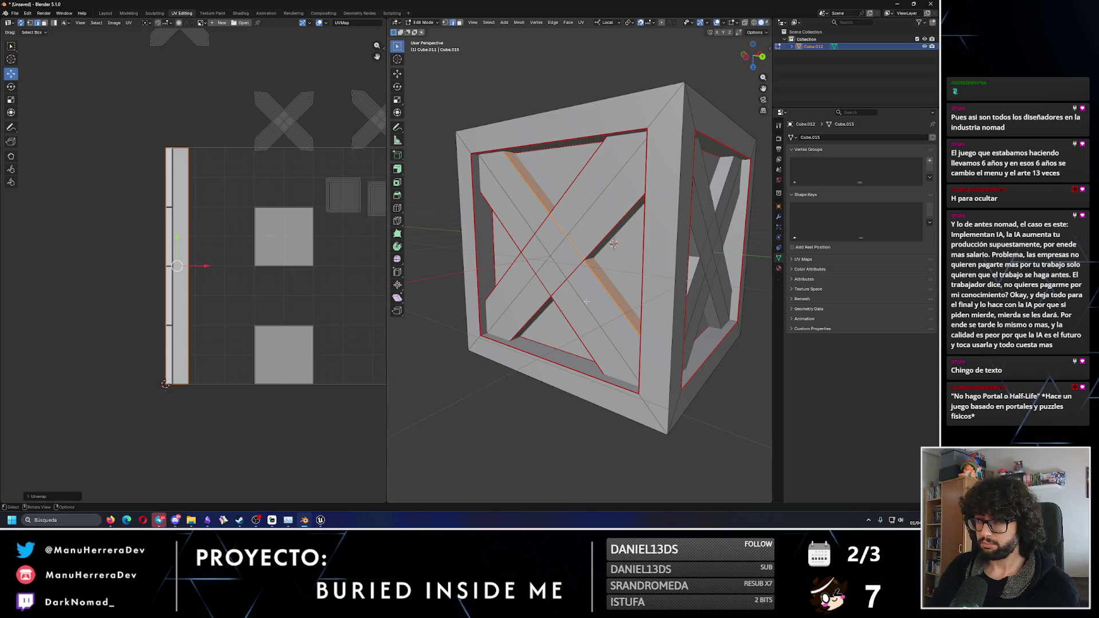
- Turn the crate's right side forward and select its brace face
middle_click_drag(586, 302, 589, 289)
middle_click_drag(575, 176, 586, 239)
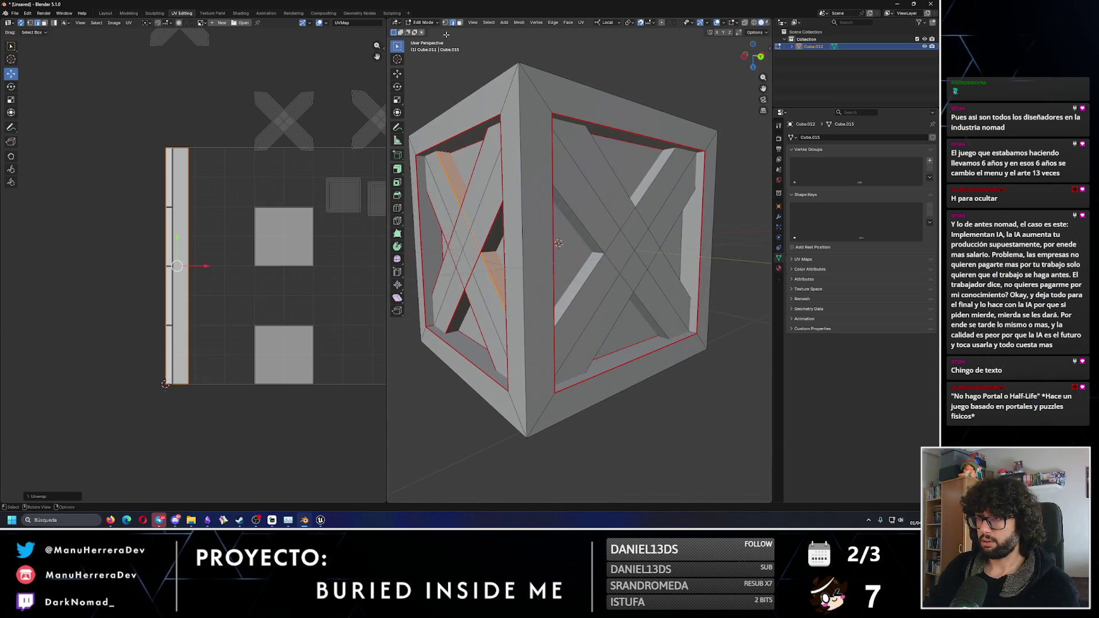
left_click(323, 233)
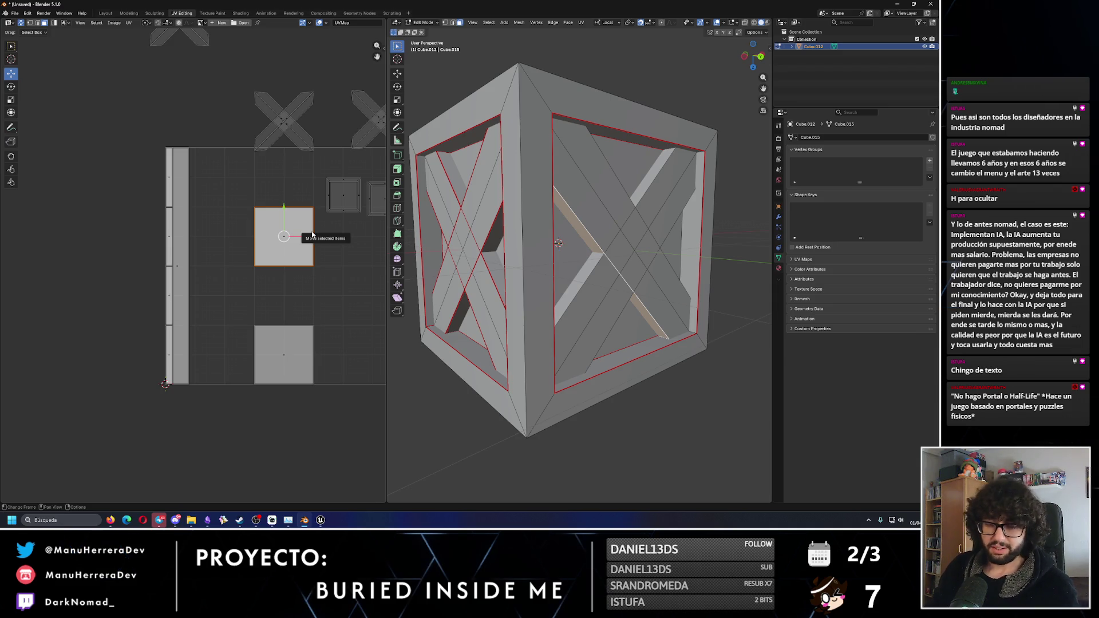
middle_click_drag(446, 235, 462, 236)
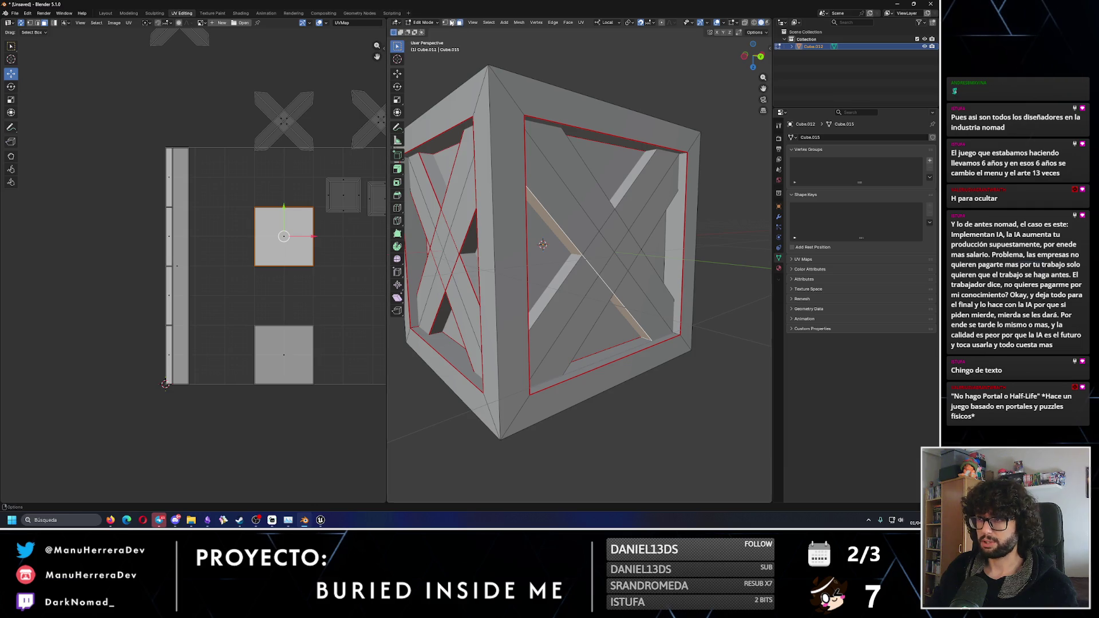
- Seam the selected brace's diagonal edge and unwrap it into the long strip island
left_click(560, 232)
right_click(560, 232)
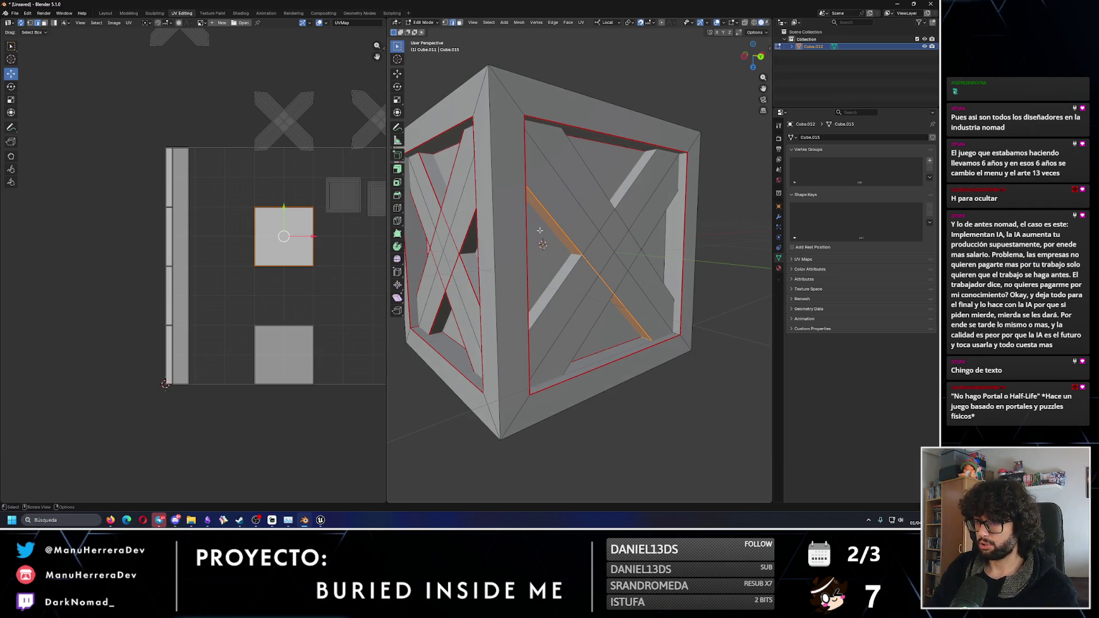
key("u")
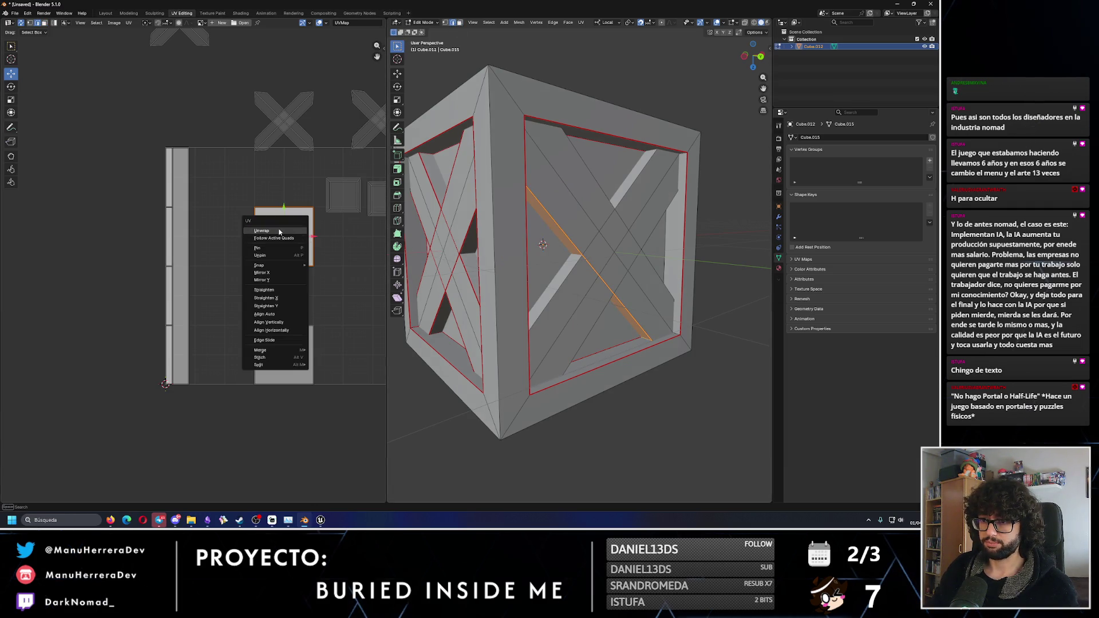
left_click(267, 229)
- Seam the diagonal plank on the crate's top and unwrap it into the strip island
middle_click_drag(605, 207, 537, 204)
key("alt+a")
left_click(543, 200)
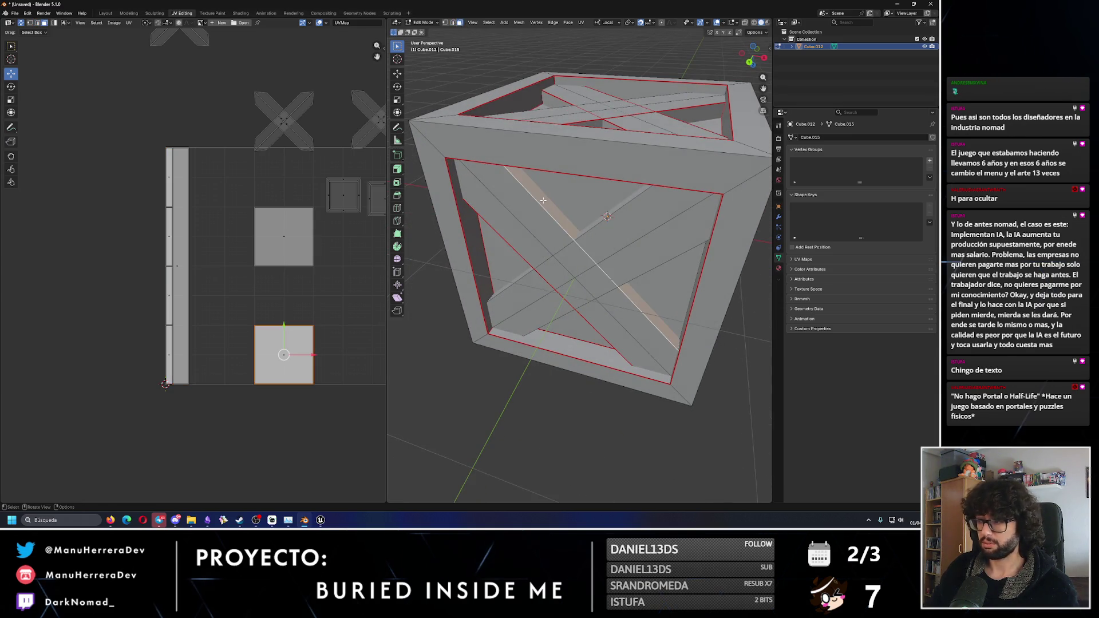
left_click(453, 23)
key("ctrl+e")
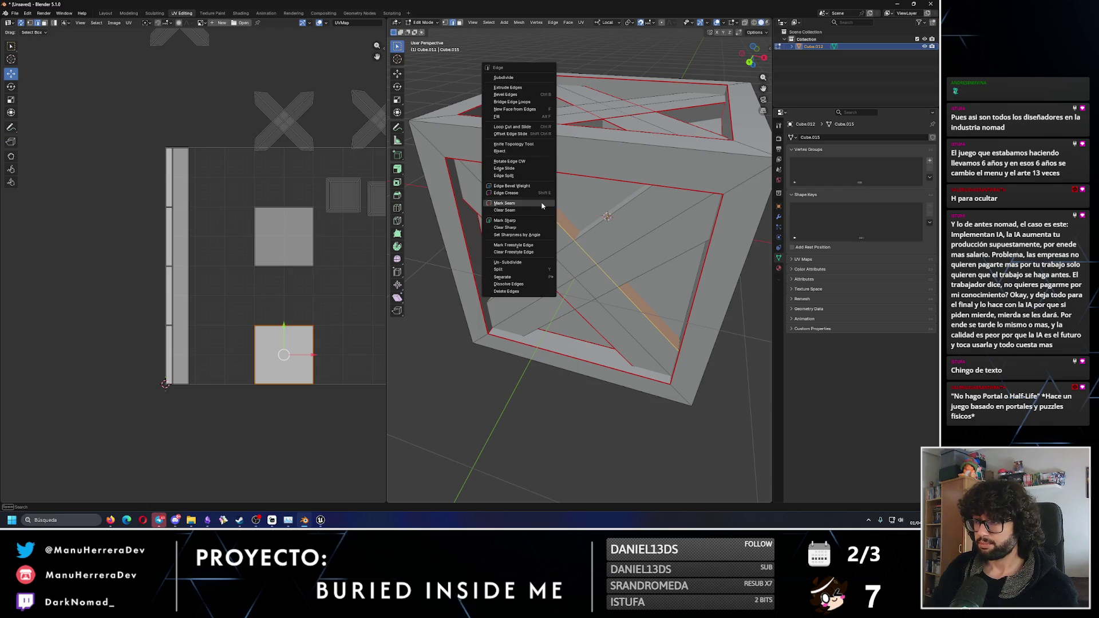
left_click(530, 205)
key("u")
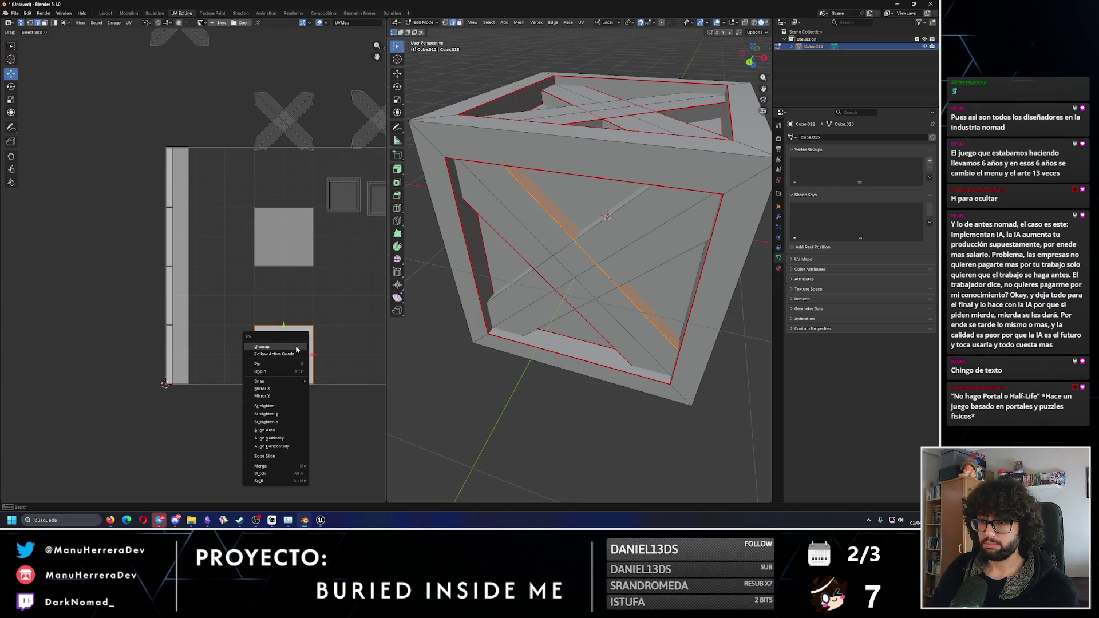
left_click(288, 351)
- Seam the diagonal plank by the vertical crate edge and unwrap it into a long strip
middle_click_drag(478, 296, 549, 269)
left_click(459, 23)
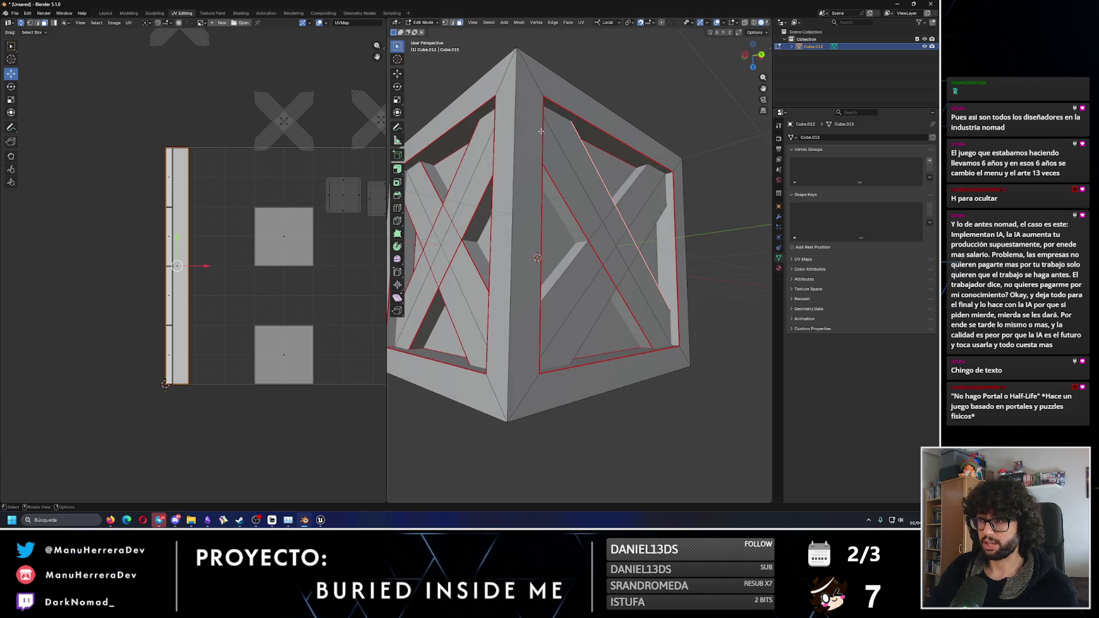
left_click(577, 249)
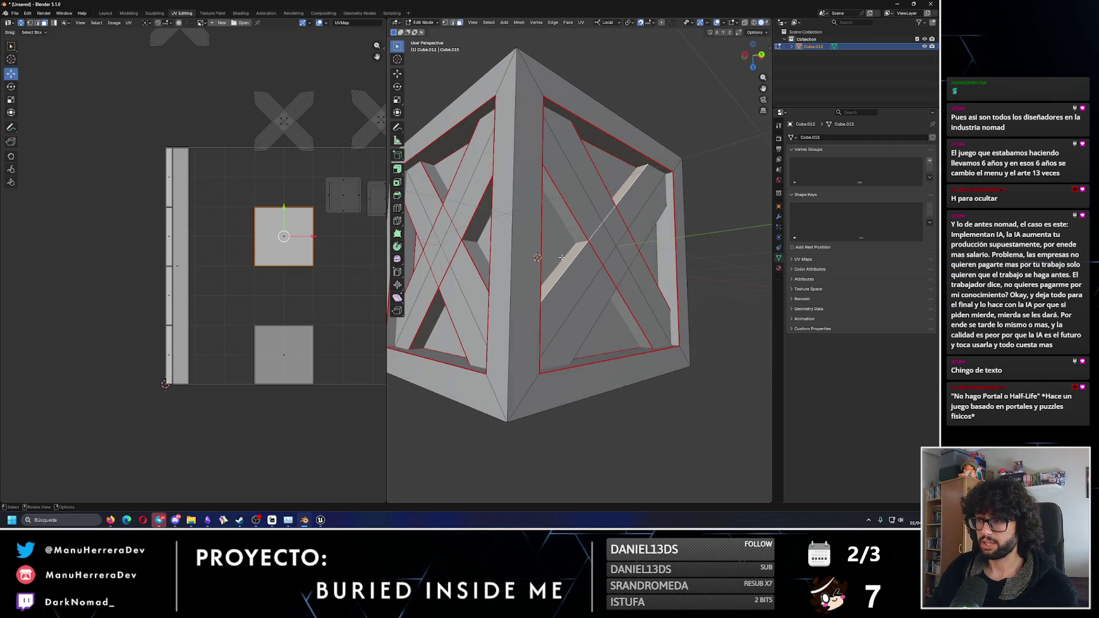
left_click(452, 23)
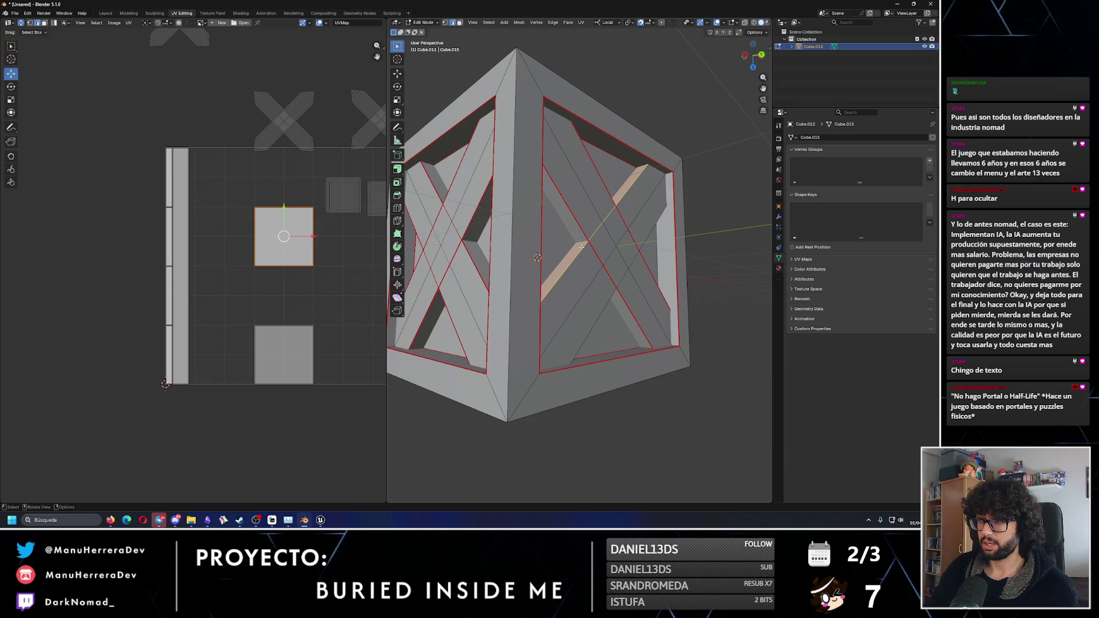
right_click(558, 111)
key("u")
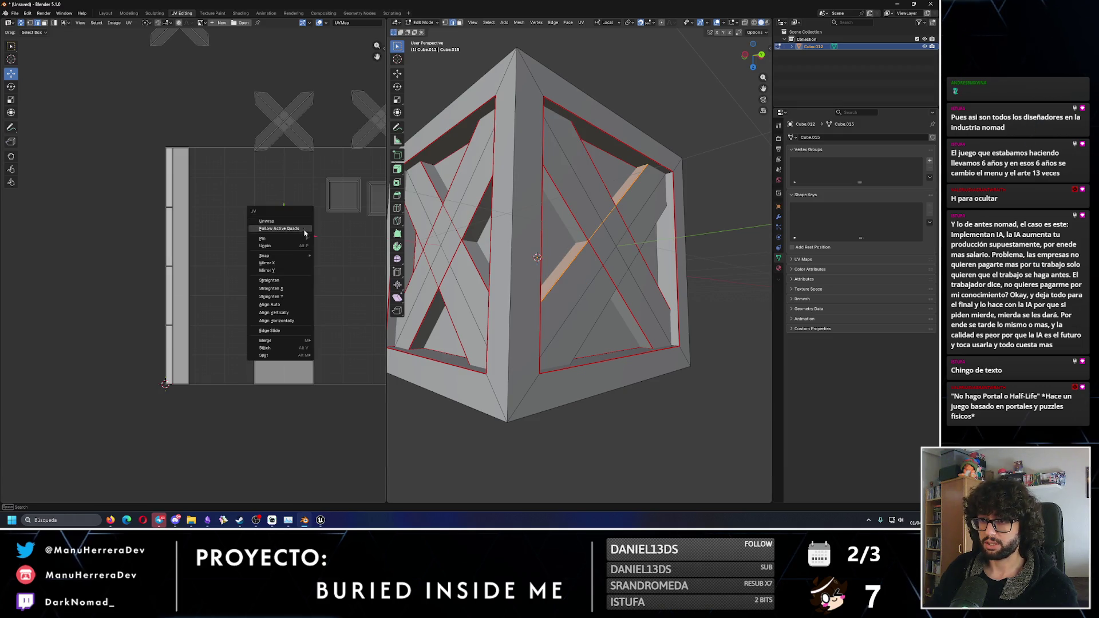
left_click(263, 228)
- Mark a seam on the next diagonal brace and unwrap it into a tall UV strip
mouse_move(561, 274)
middle_mouse_down()
mouse_move(573, 297)
mouse_move(646, 203)
middle_mouse_up()
key("3")
left_click(634, 195)
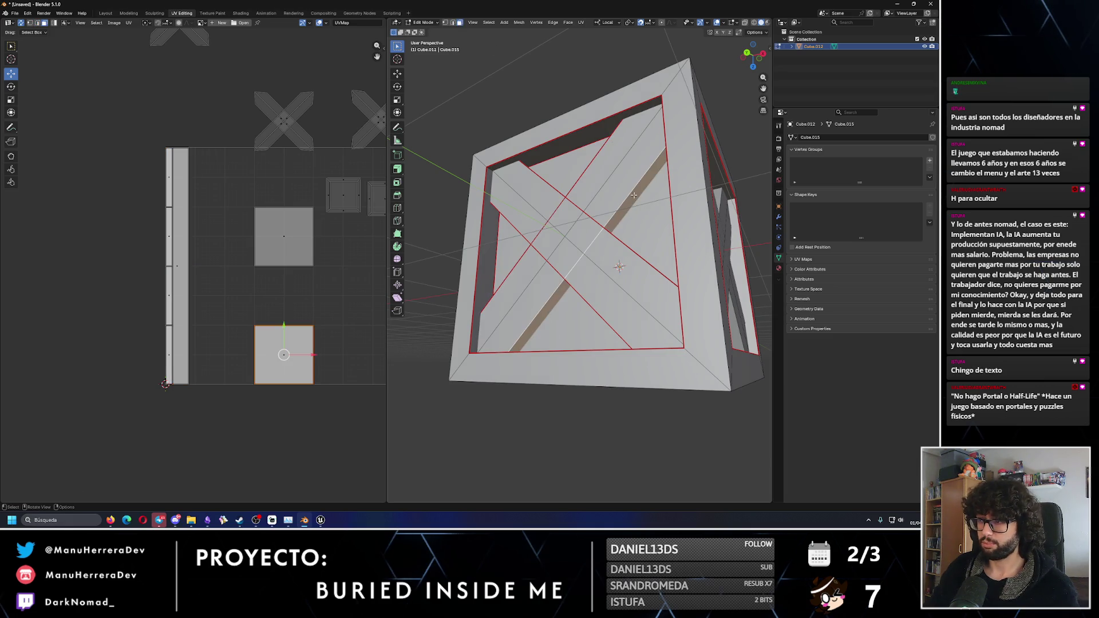
key("2")
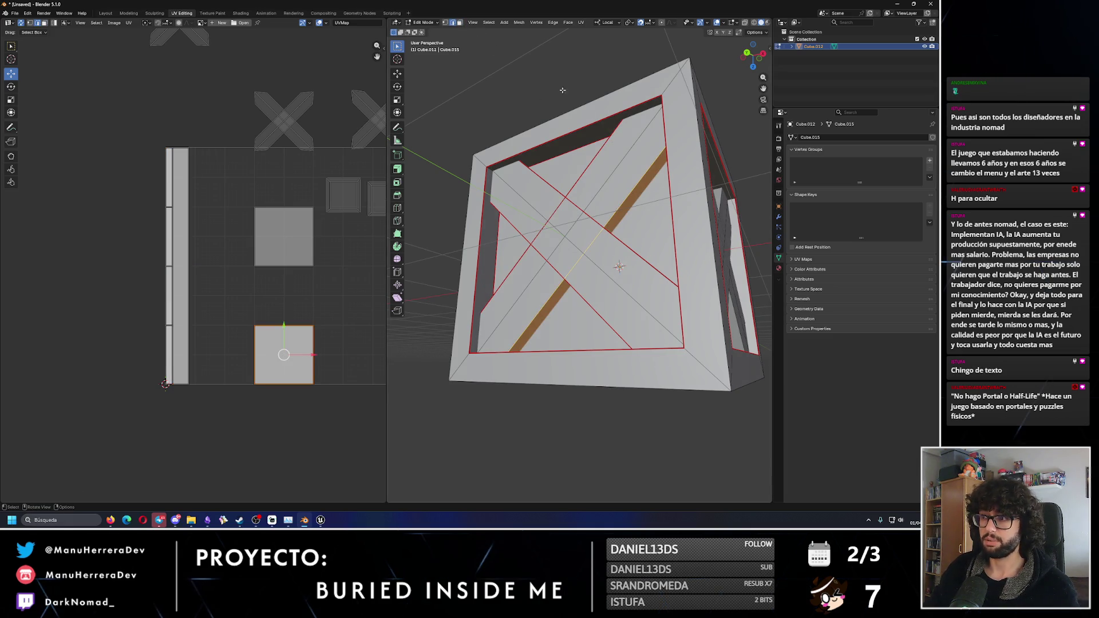
key("ctrl+e")
left_click(597, 209)
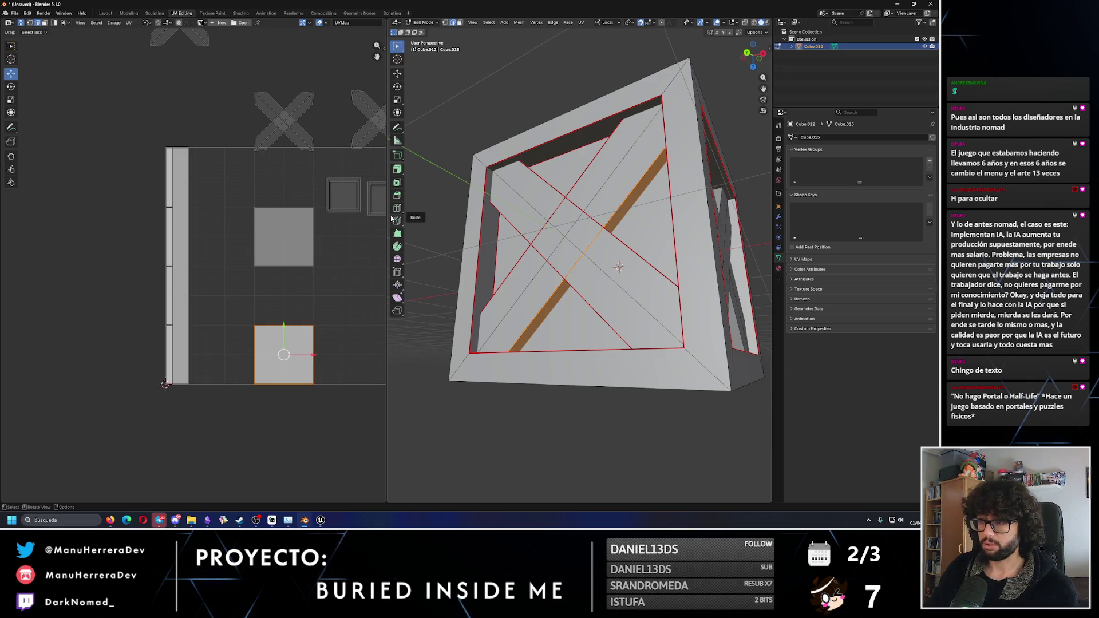
key("u")
left_click(295, 326)
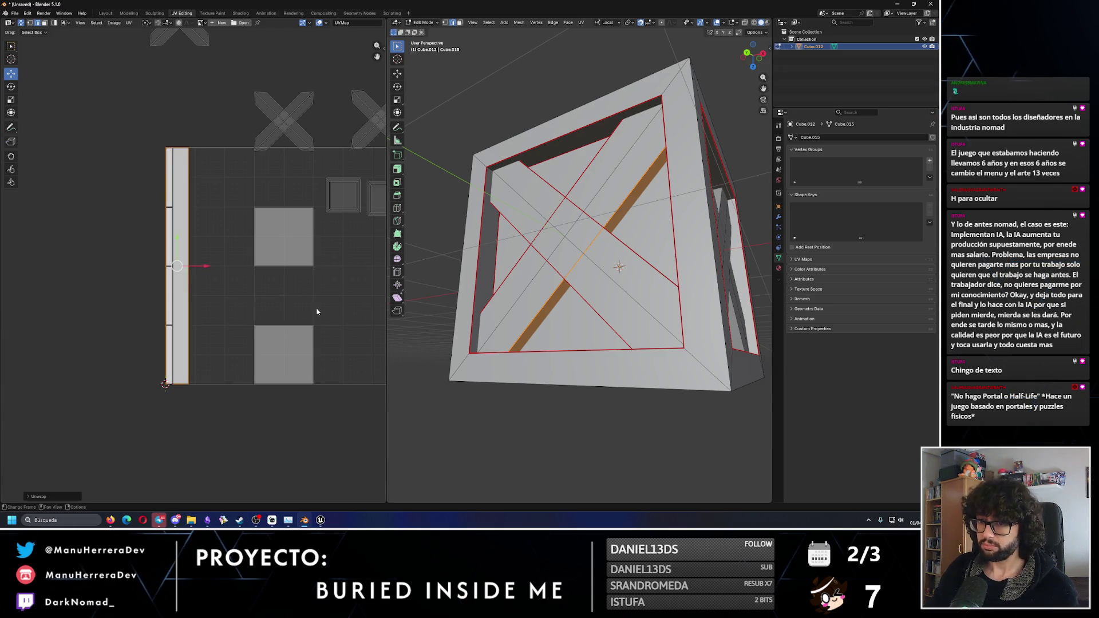
- Seam the left-side diagonal brace and unwrap it into a long UV strip
middle_click_drag(630, 294, 744, 229)
left_click(460, 23)
left_click(534, 230)
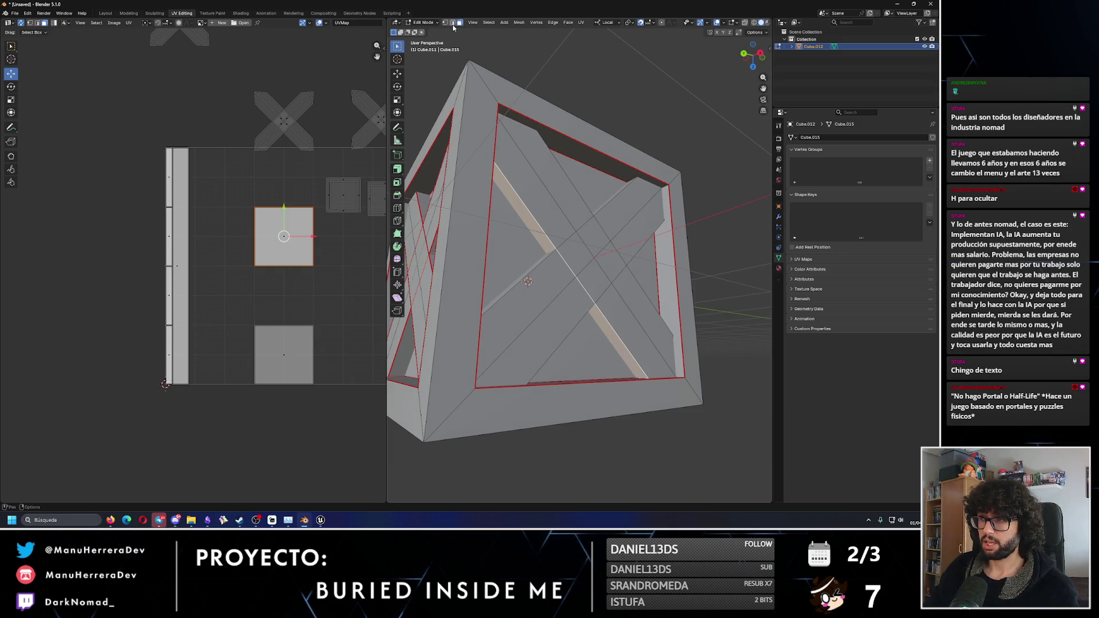
key("2")
left_click(514, 225)
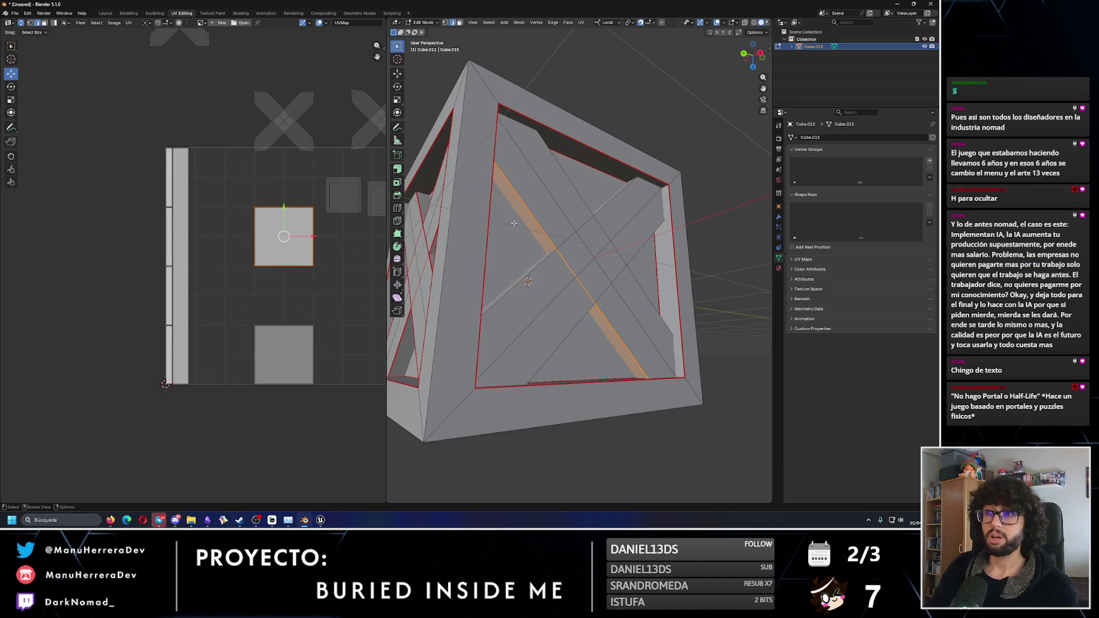
key("u")
left_click(286, 227)
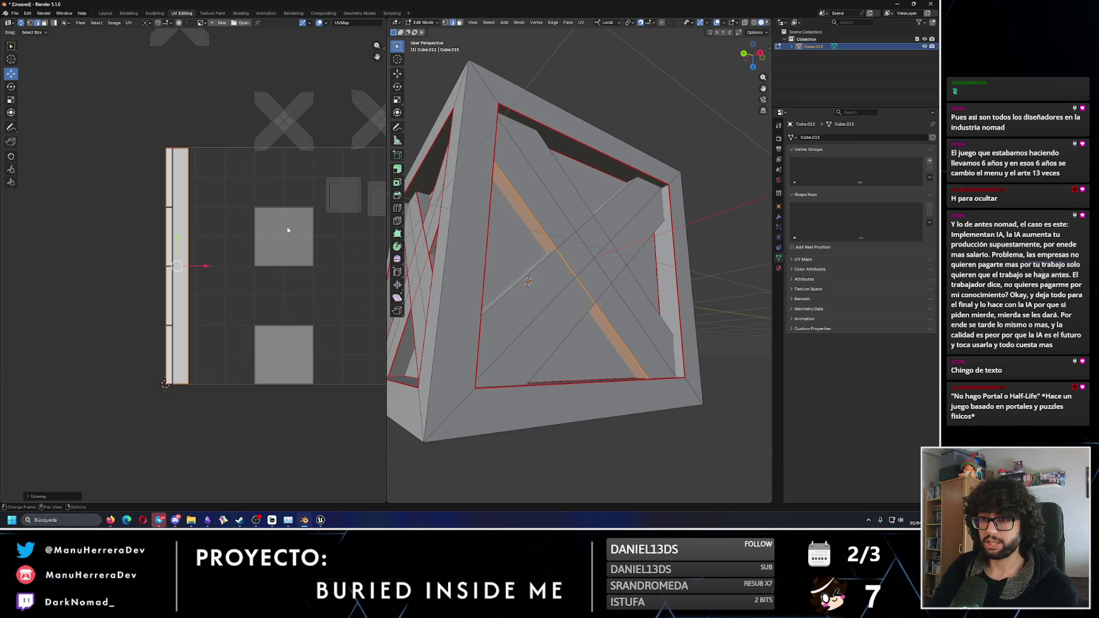
- Seam the front brace's diagonal edge and unwrap the brace into a strip
middle_click_drag(566, 287, 511, 212)
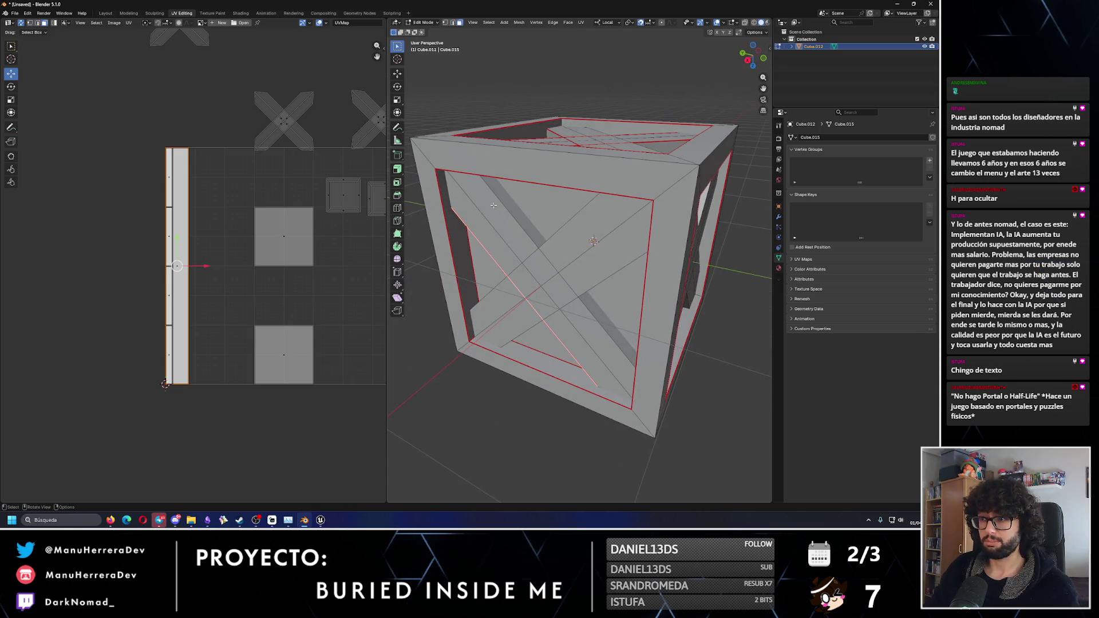
left_click(511, 212)
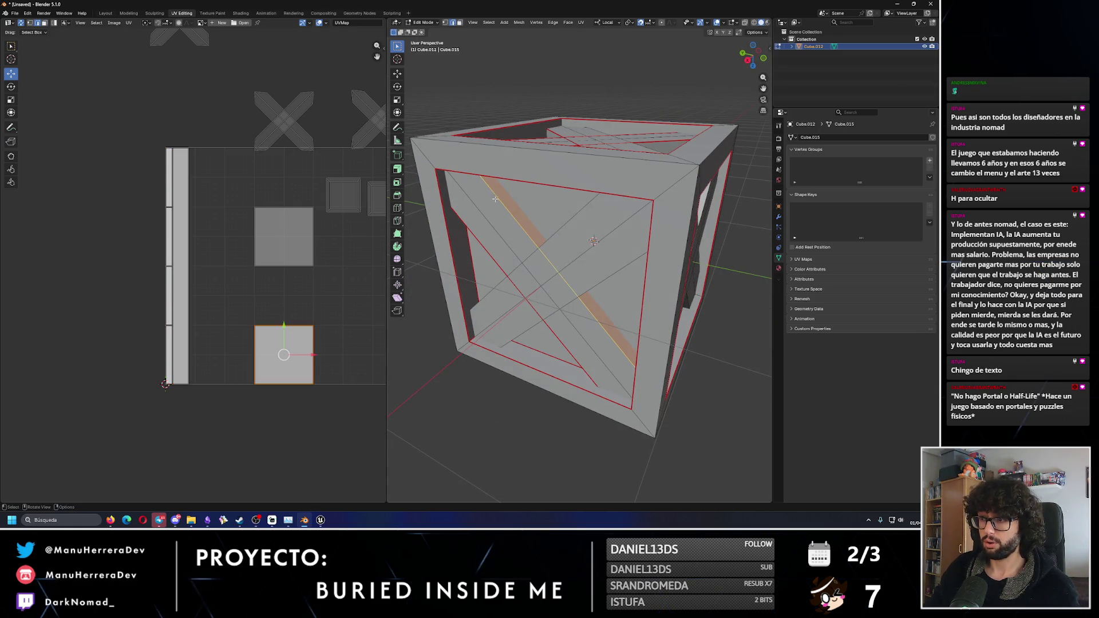
right_click(477, 92)
left_click(492, 211)
middle_click_drag(491, 210, 547, 169)
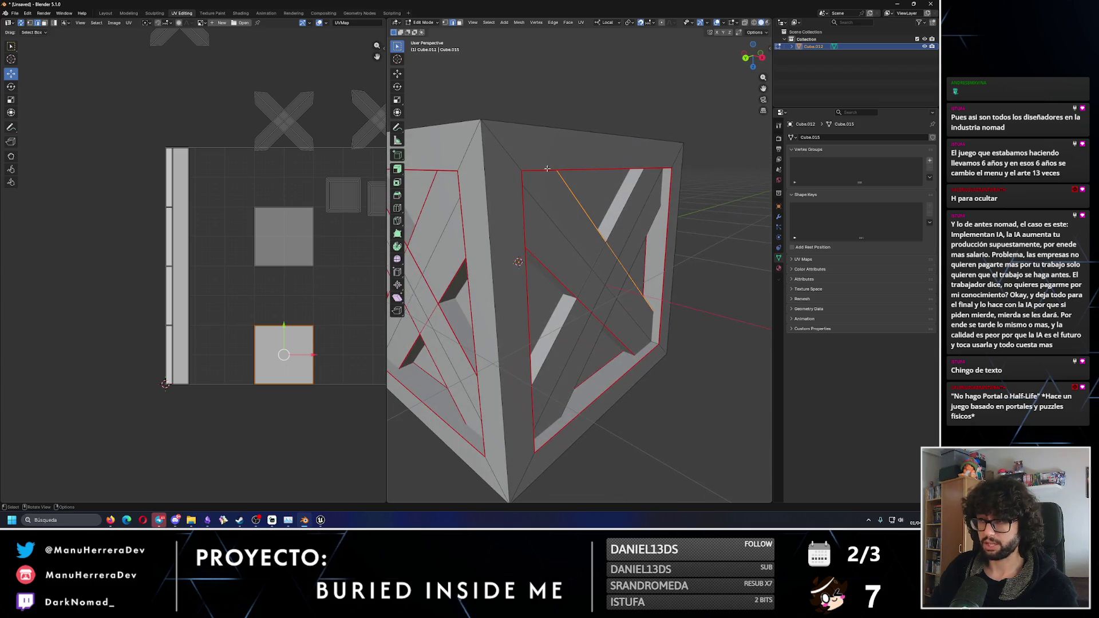
left_click(461, 23)
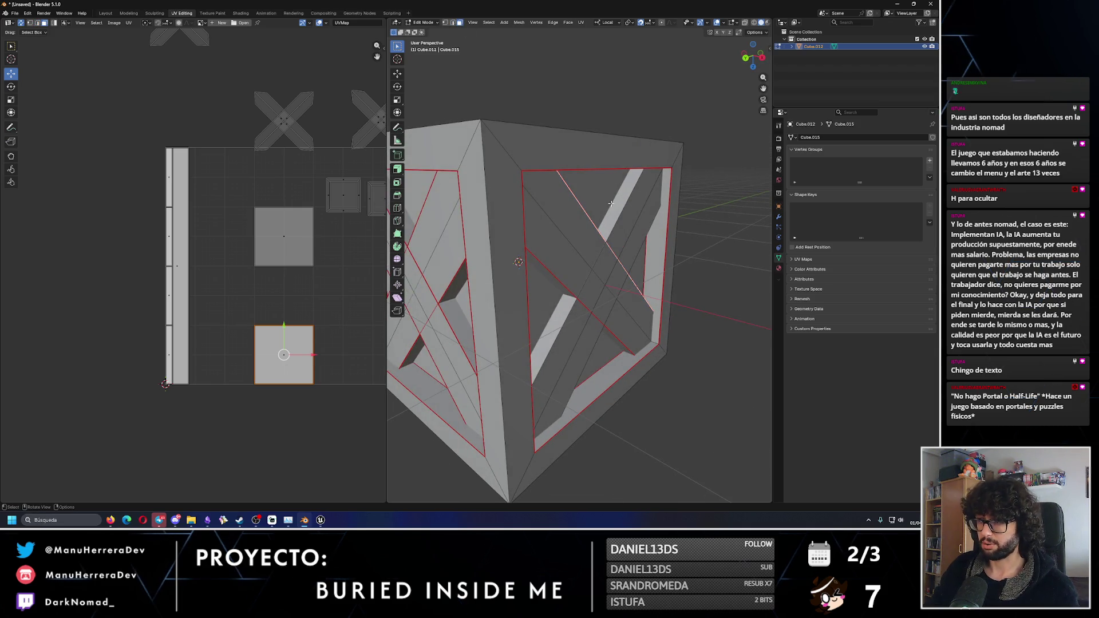
middle_click_drag(611, 203, 578, 241)
key("u")
left_click(286, 337)
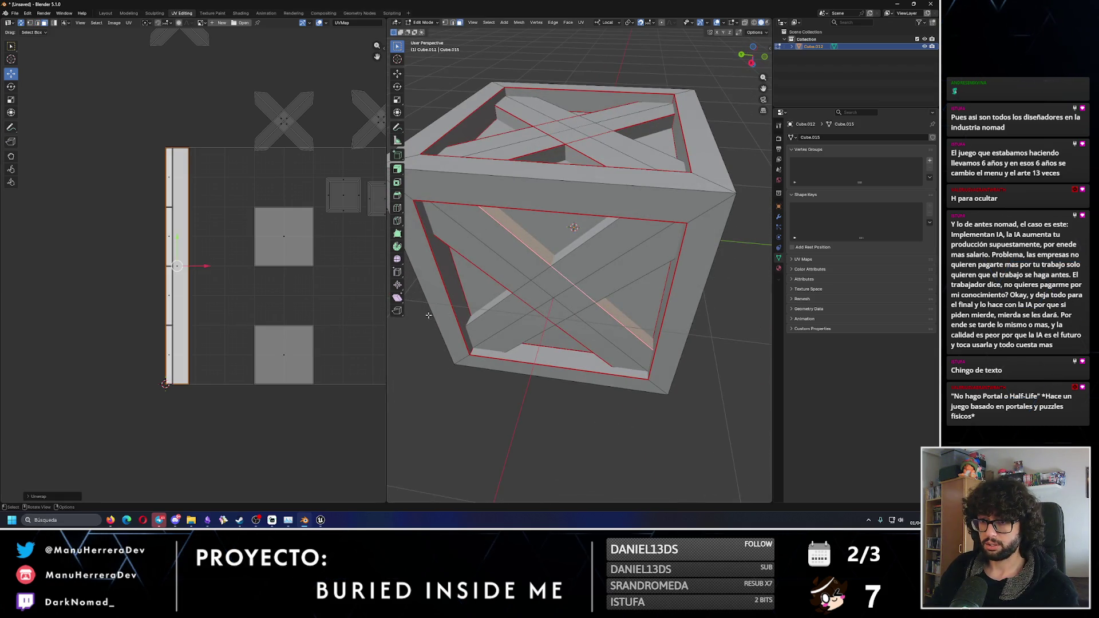
- Seam the diagonal edge by the inset front panel and unwrap those brace faces
middle_click_drag(429, 315, 524, 281)
left_click(524, 281)
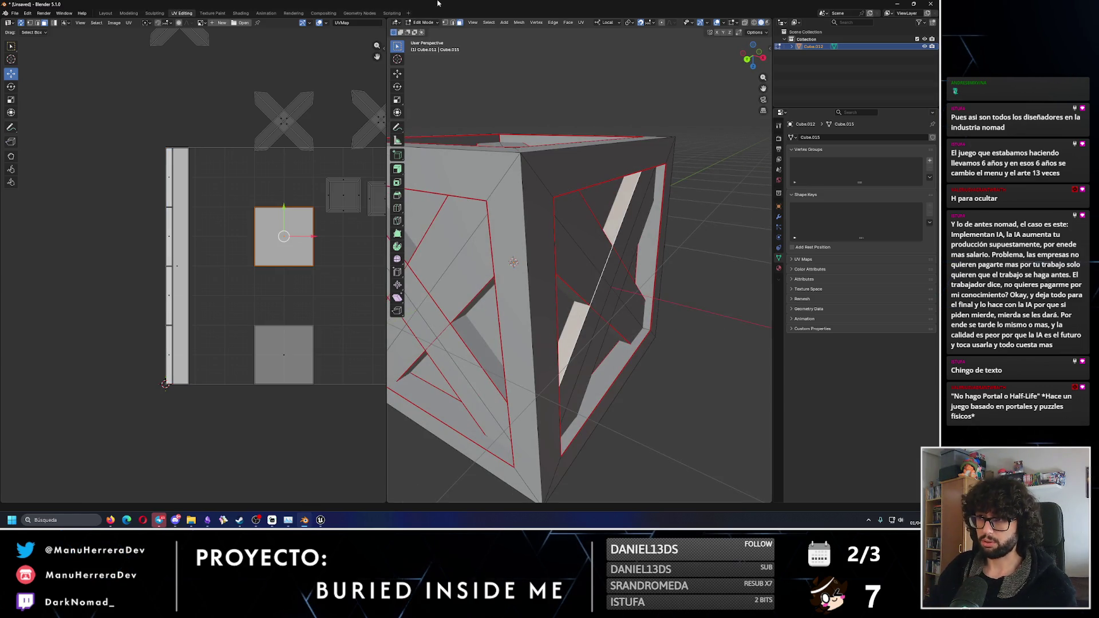
middle_click_drag(575, 161, 528, 154)
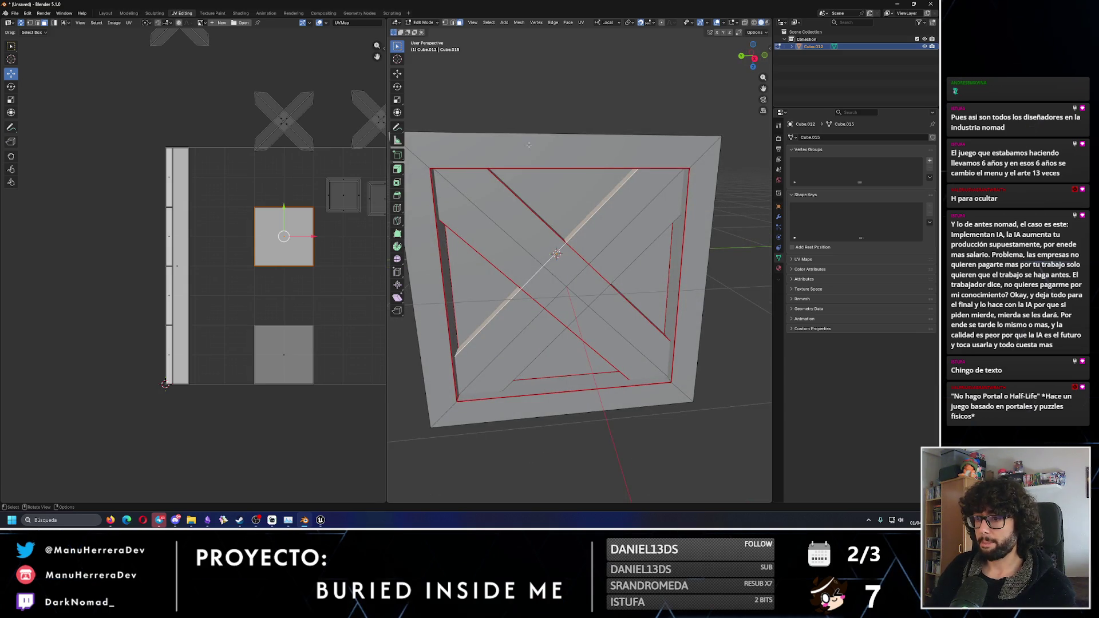
right_click(566, 222)
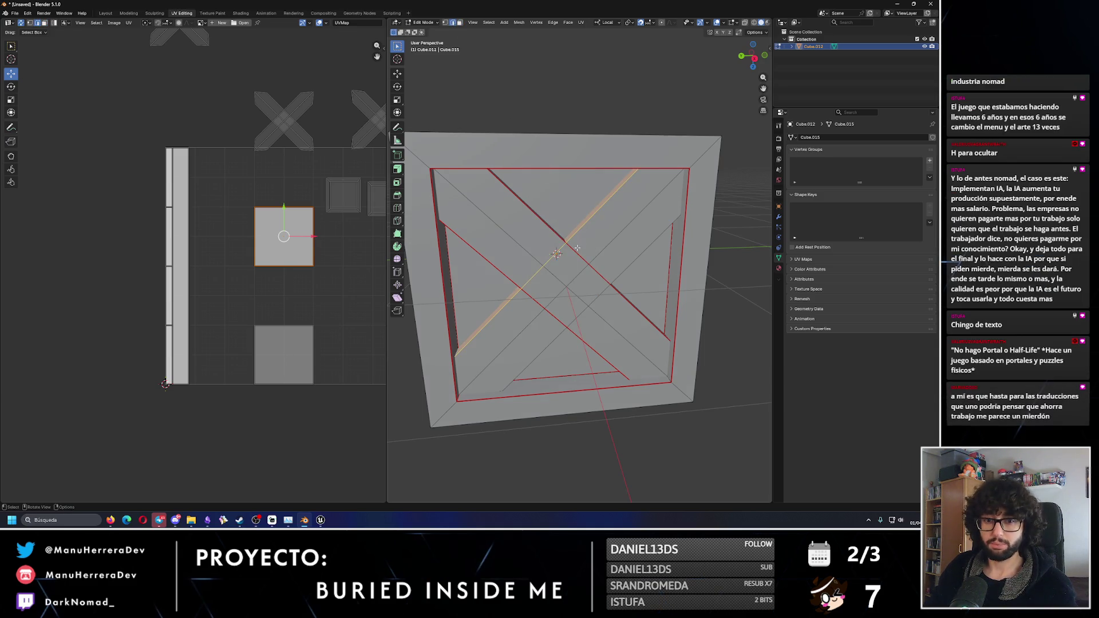
middle_click_drag(564, 225, 609, 222)
right_click(609, 222)
left_click(585, 223)
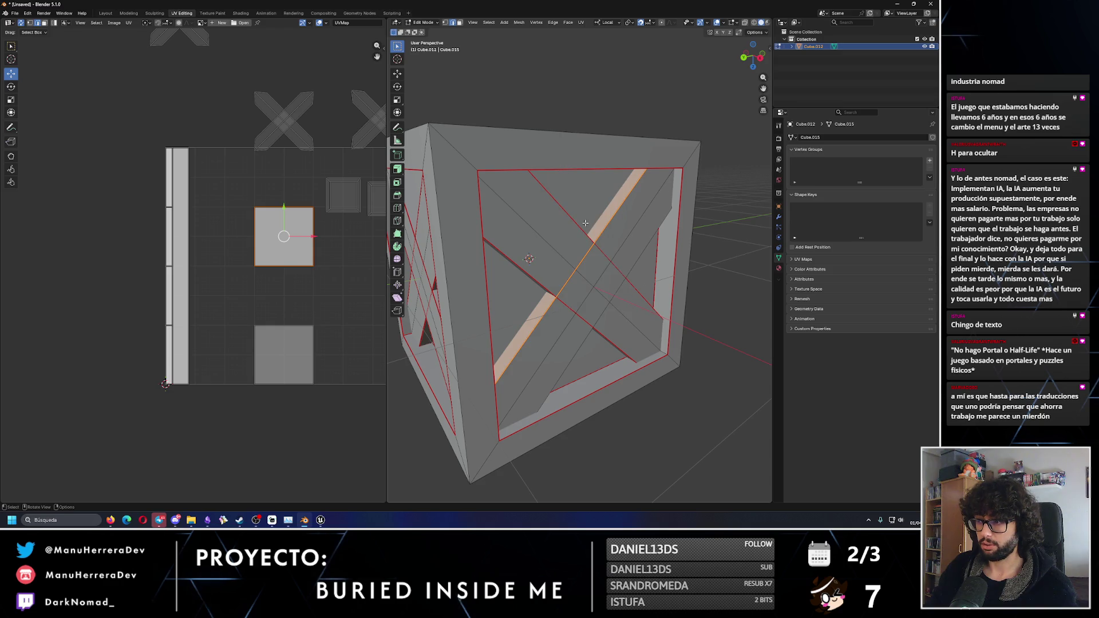
left_click(458, 22)
key("u")
left_click(291, 217)
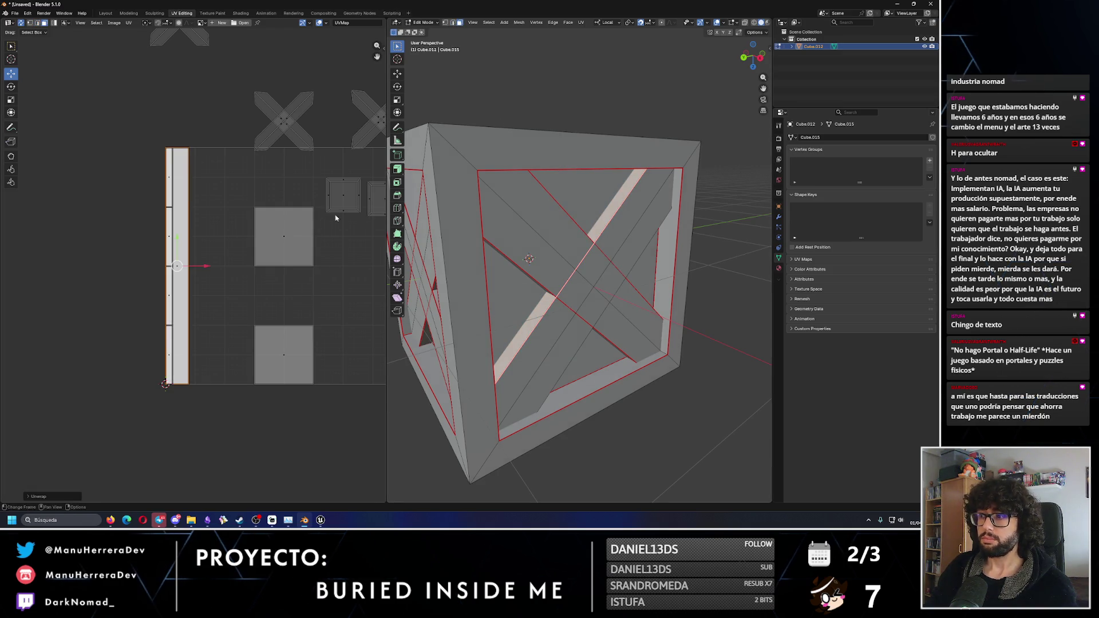
mouse_move(578, 241)
middle_mouse_down()
mouse_move(536, 236)
mouse_move(565, 232)
middle_mouse_up()
- Unwrap the first diagonal brace face into a tall UV strip
left_click(591, 241)
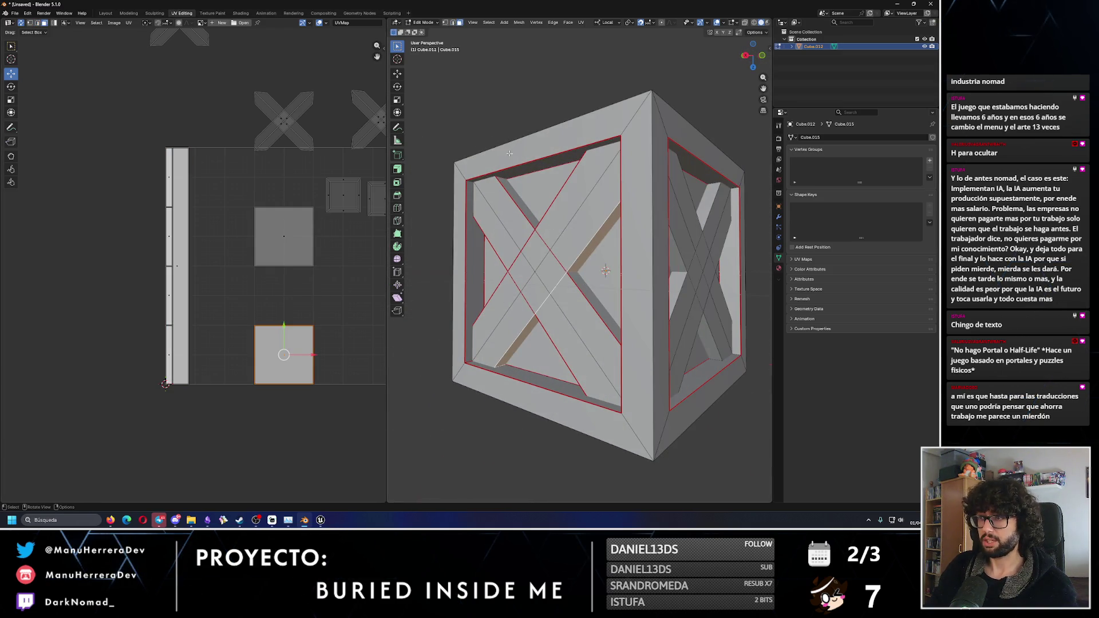
key("u")
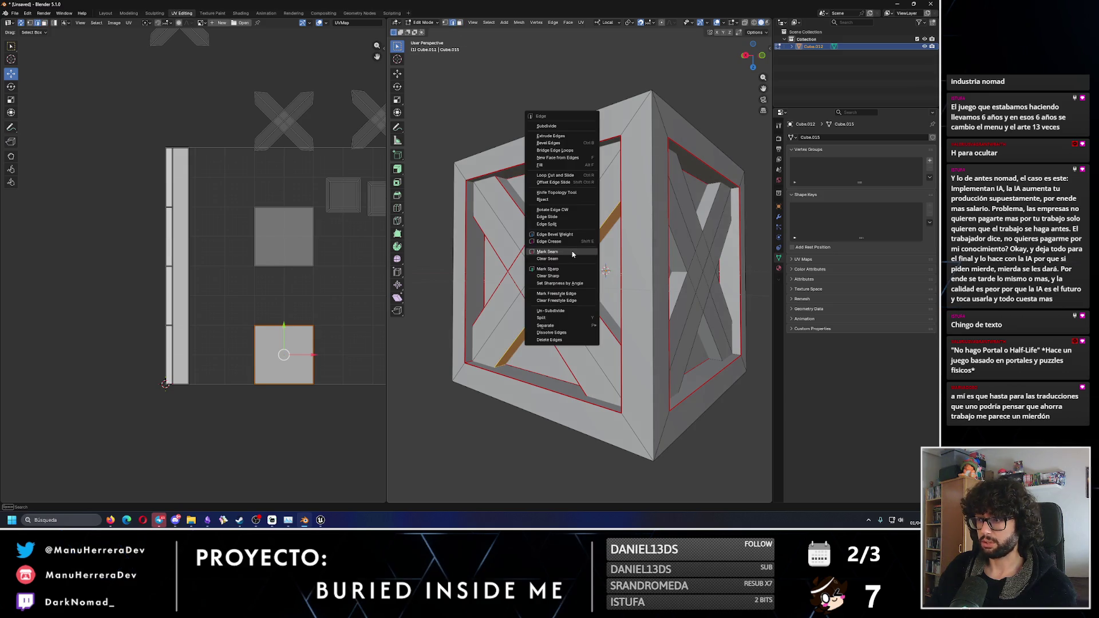
key("u")
left_click(258, 341)
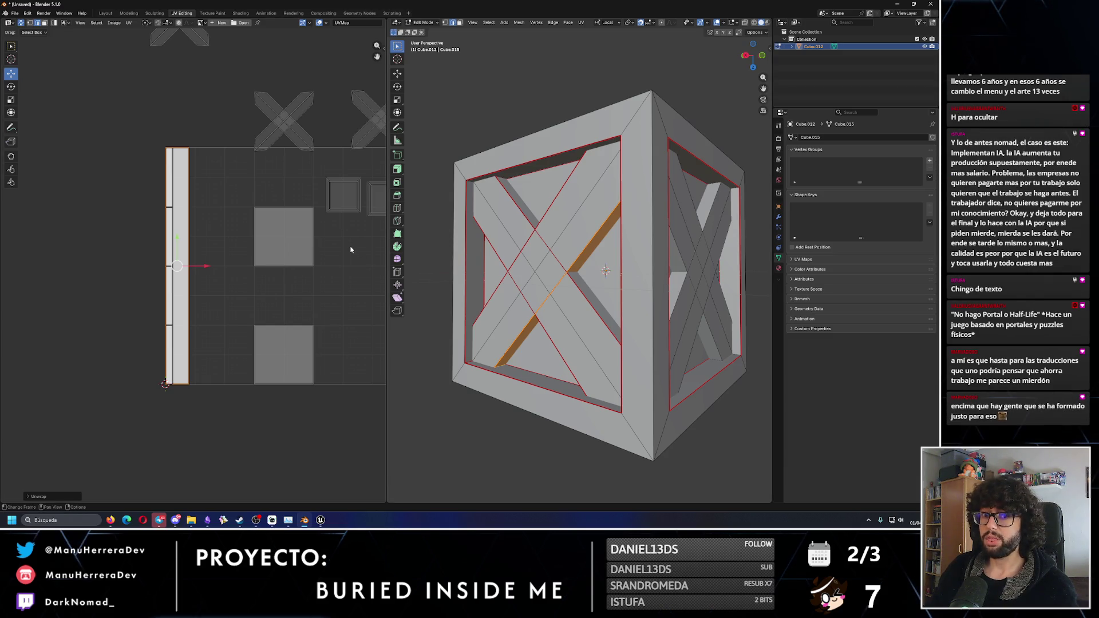
- Mark a seam on the next diagonal brace edge and unwrap that brace strip
key("alt+a")
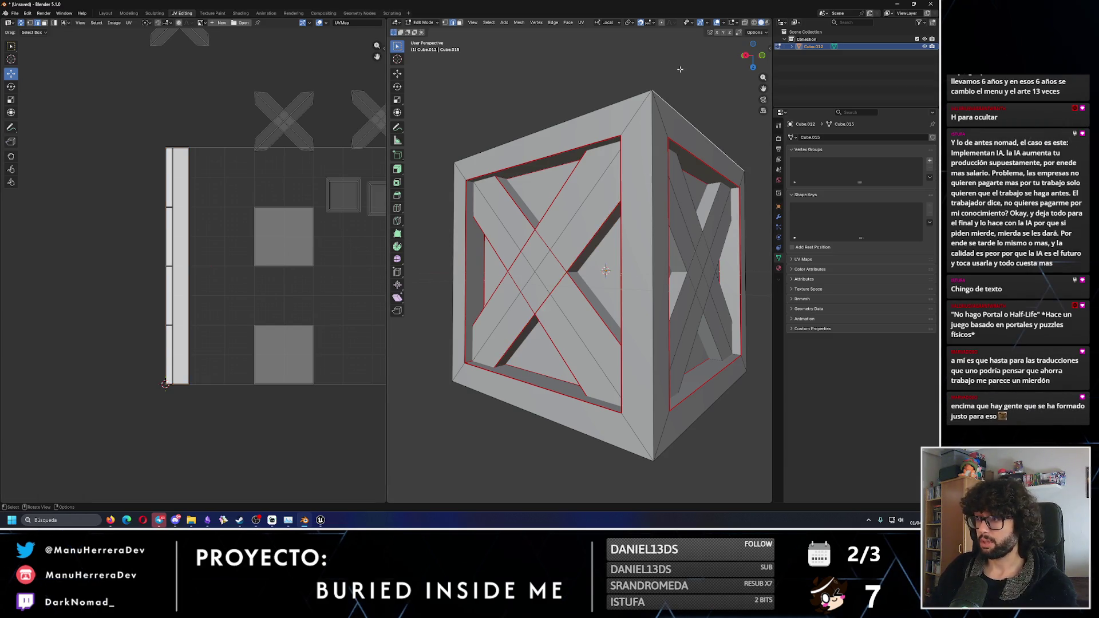
middle_click_drag(605, 271, 432, 101)
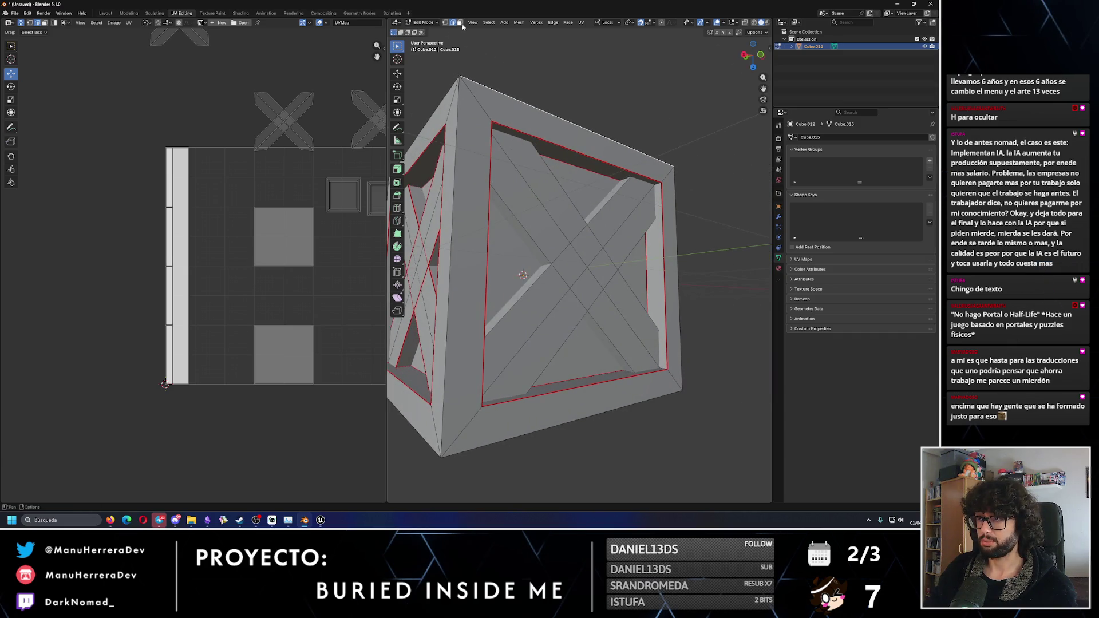
left_click(511, 220)
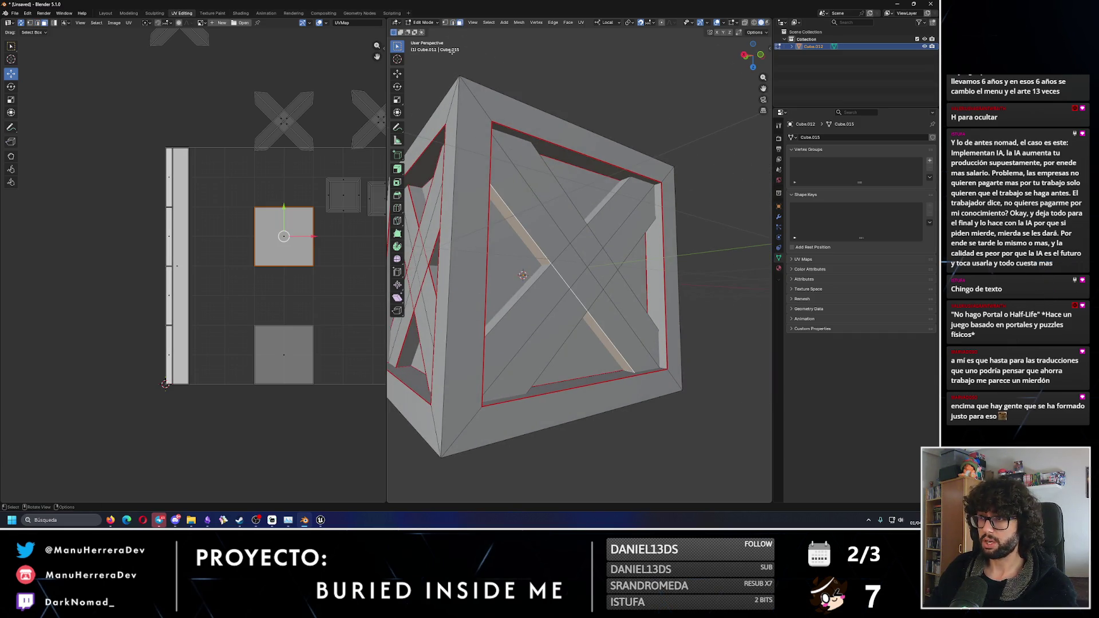
left_click(452, 22)
left_click(523, 229, "alt")
right_click(513, 240)
left_click(513, 241)
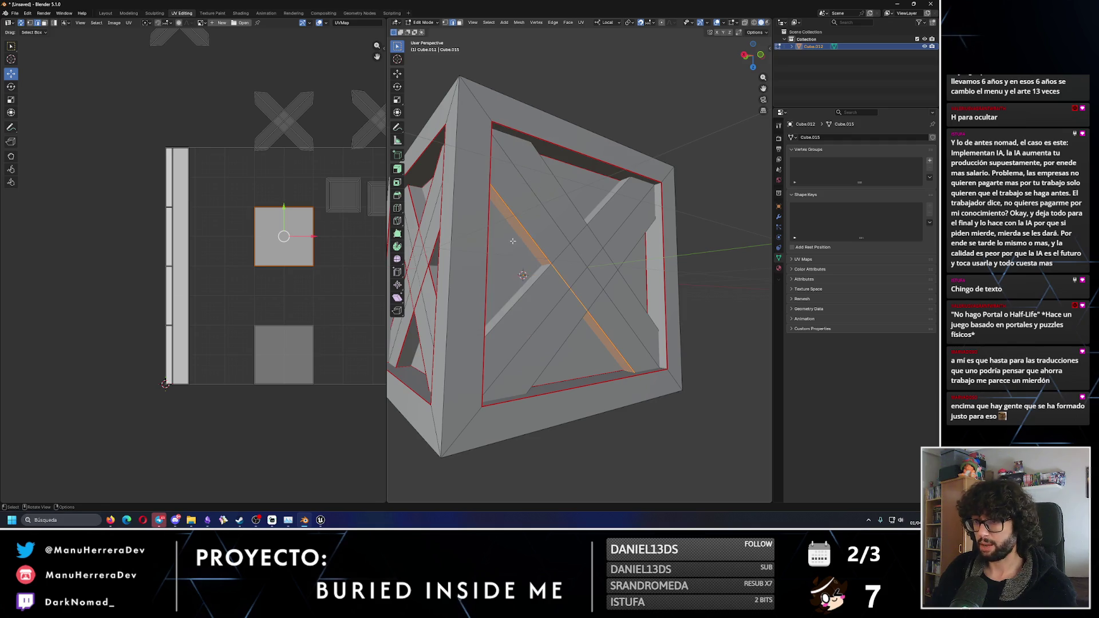
right_click(301, 236)
left_click(284, 233)
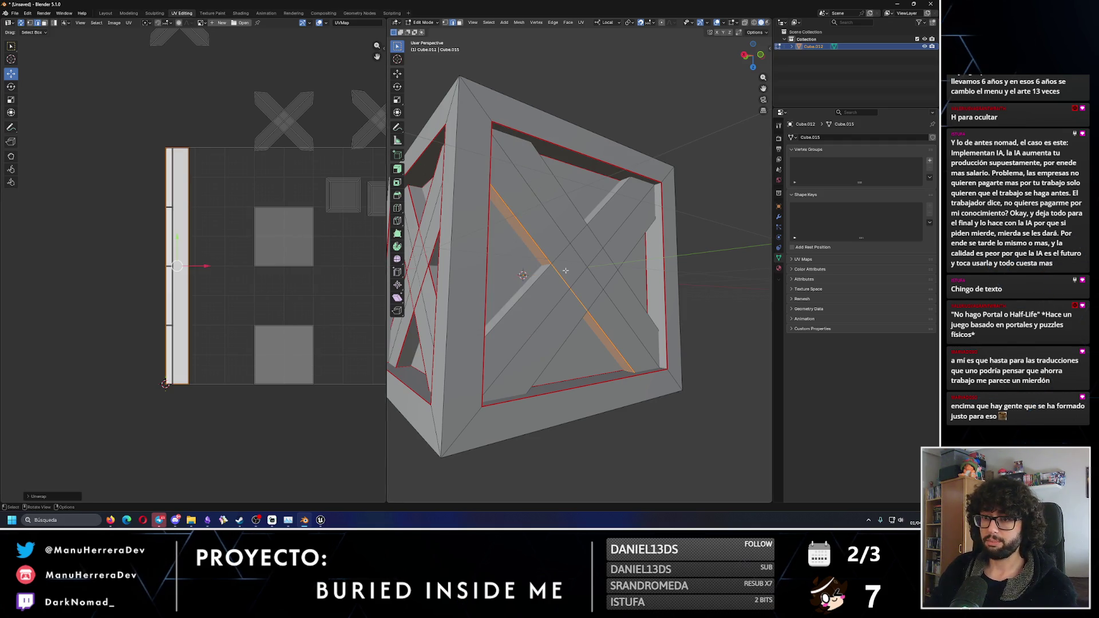
- Select the diagonal brace faces from another angle and unwrap them as a strip
middle_click_drag(516, 172, 438, 43)
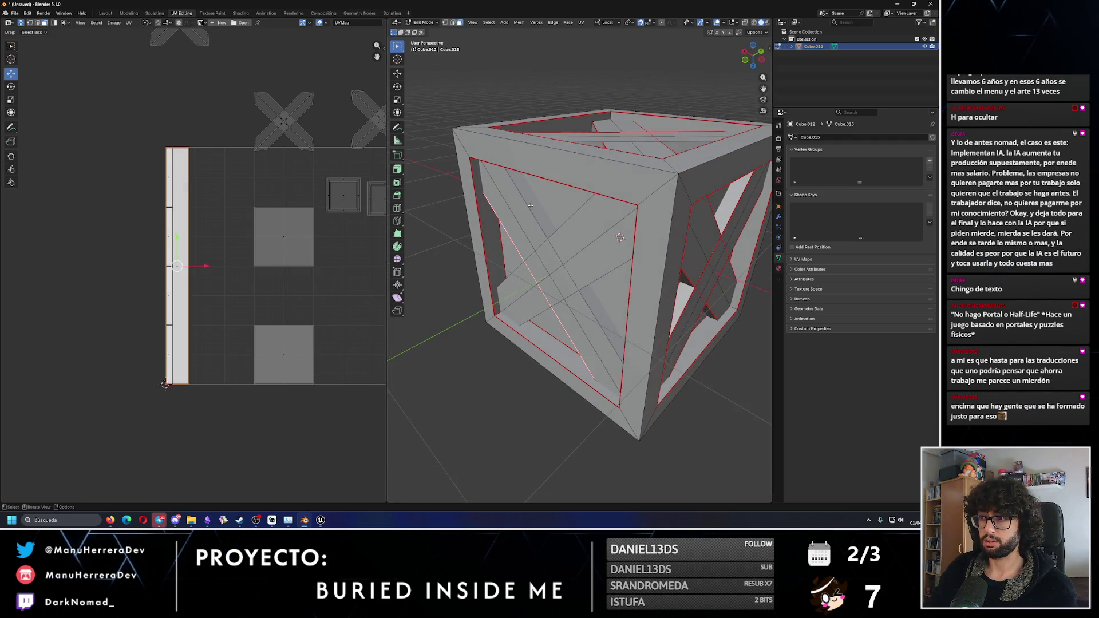
left_click(459, 23)
left_click(512, 182, "alt")
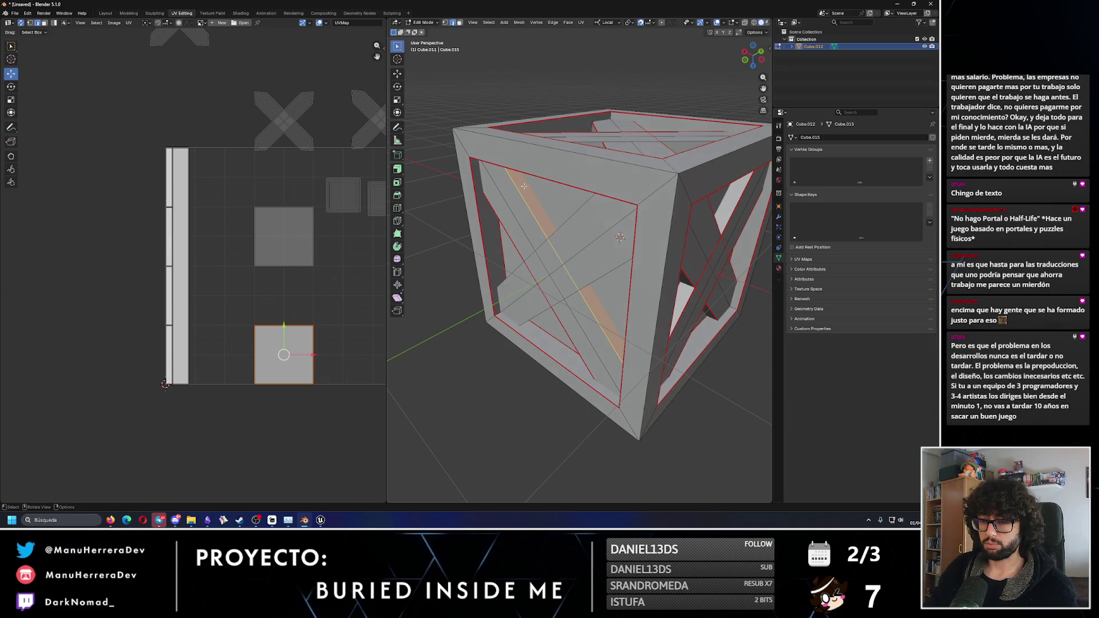
right_click(498, 92)
left_click(515, 189)
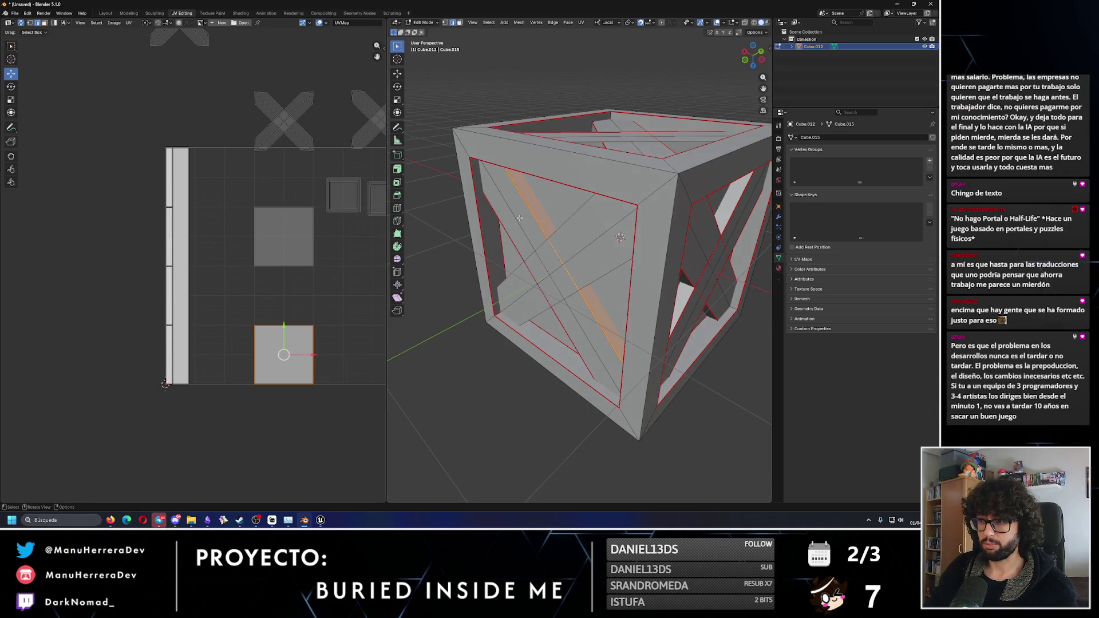
key("u")
left_click(263, 335)
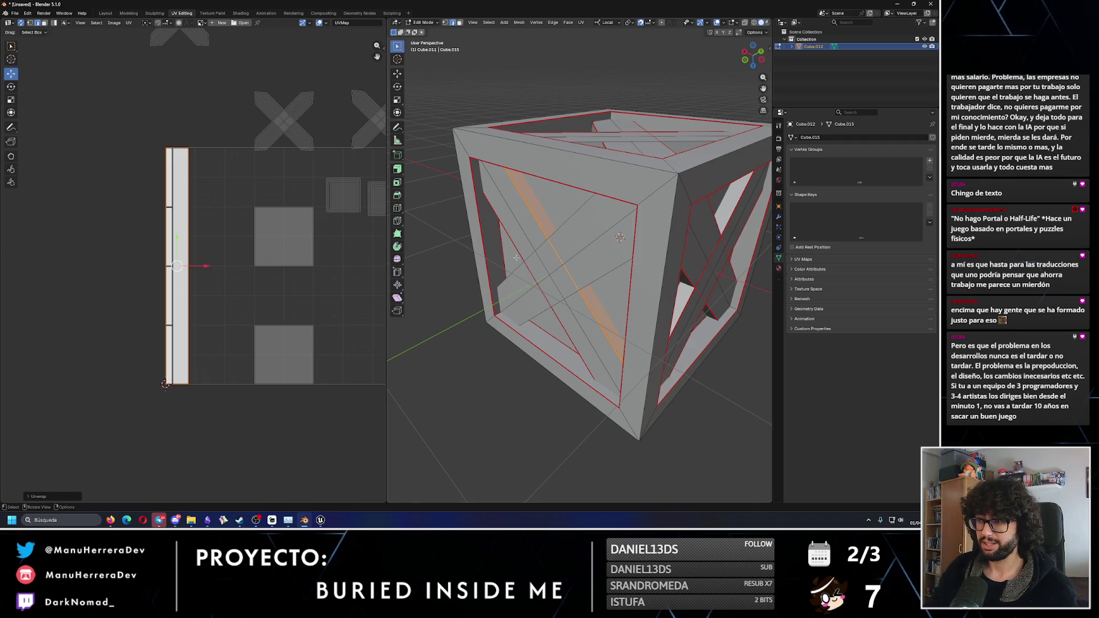
- Mark the diagonal edge beside a crate bar as a seam and unwrap the strip
mouse_move(572, 241)
middle_mouse_down()
mouse_move(603, 225)
mouse_move(578, 252)
middle_mouse_up()
left_click(548, 297)
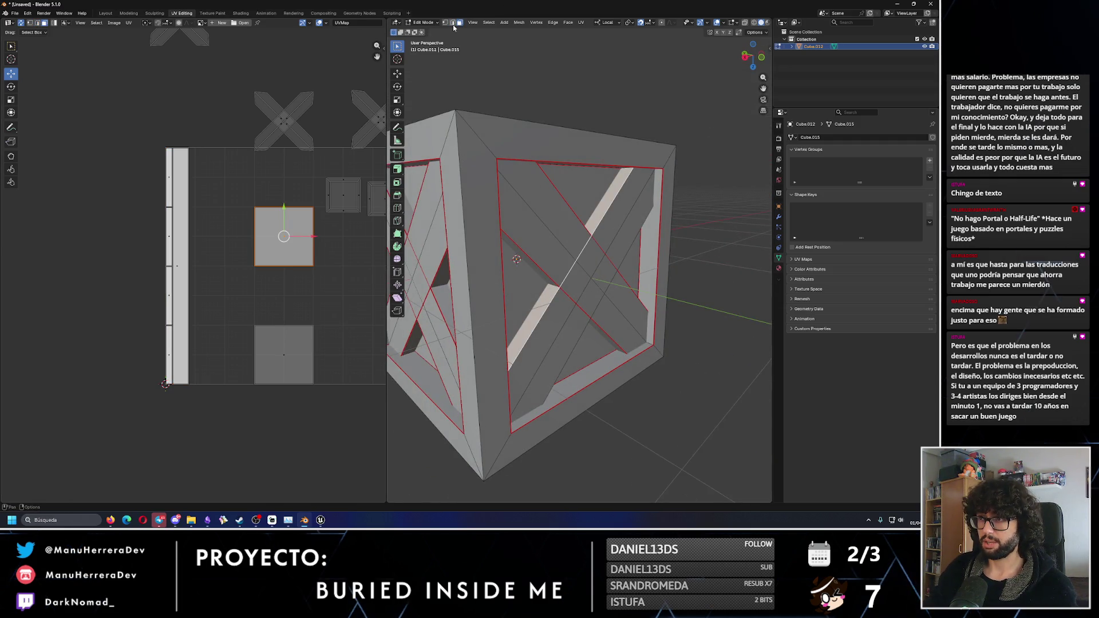
key("2")
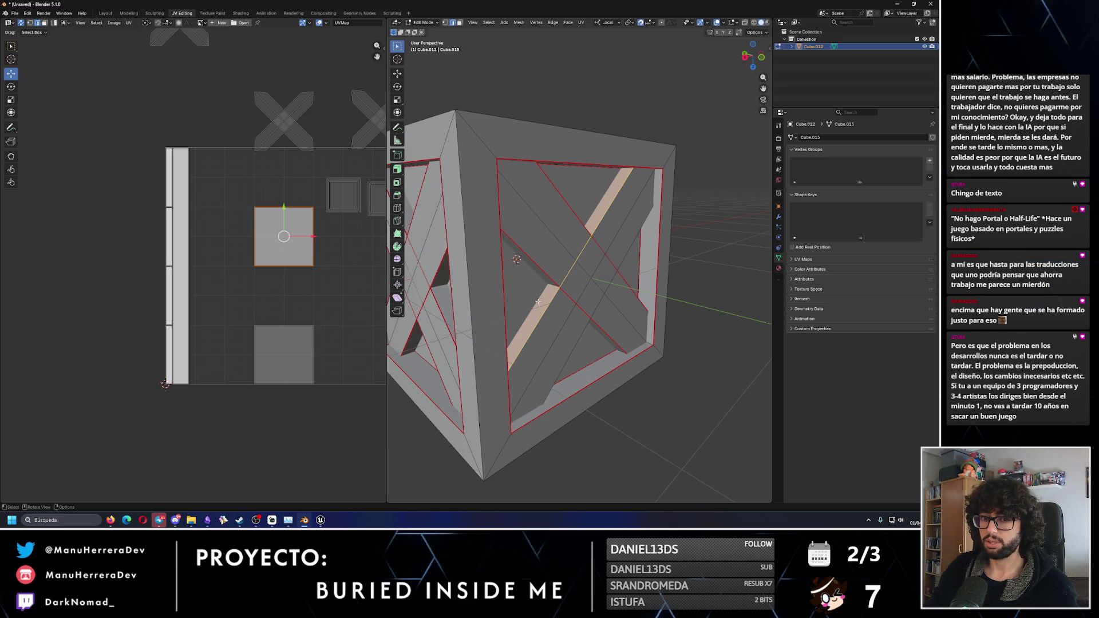
right_click(538, 301)
left_click(532, 303)
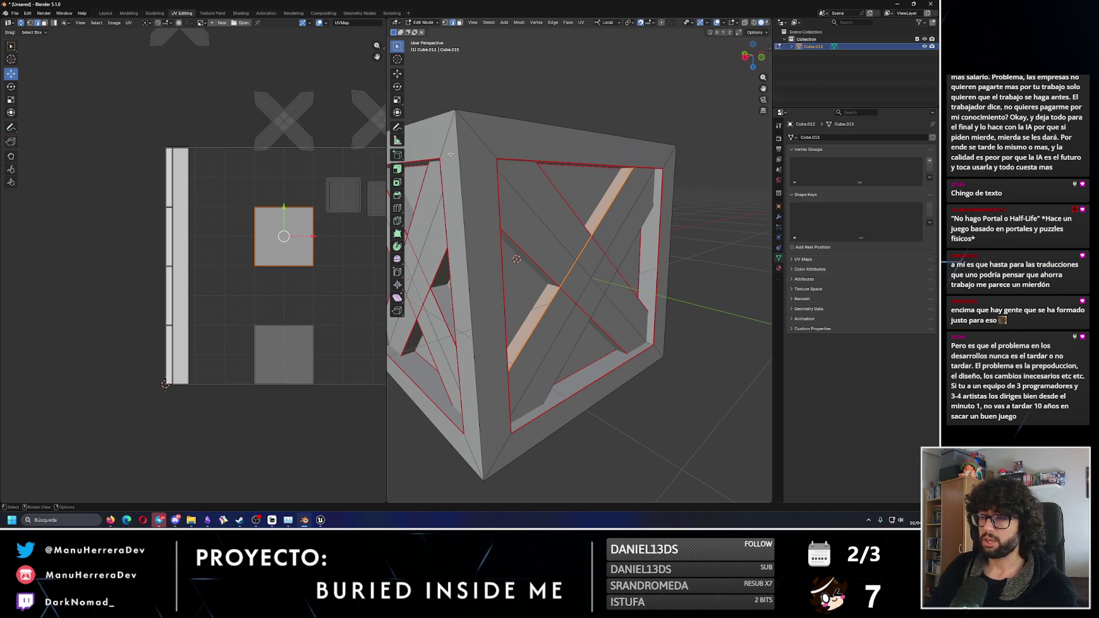
key("u")
left_click(311, 220)
- Mark seams around the diagonal brace strip face with Ctrl+E and re-unwrap its island
mouse_move(504, 275)
middle_mouse_down()
mouse_move(550, 269)
mouse_move(517, 254)
middle_mouse_up()
left_click(458, 24)
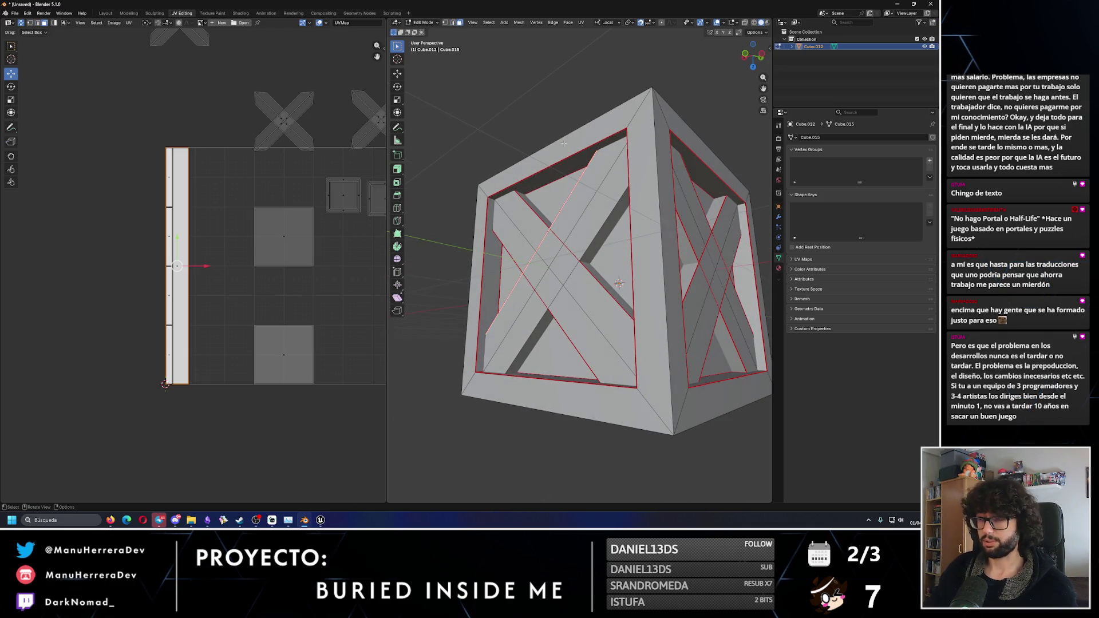
left_click(612, 219)
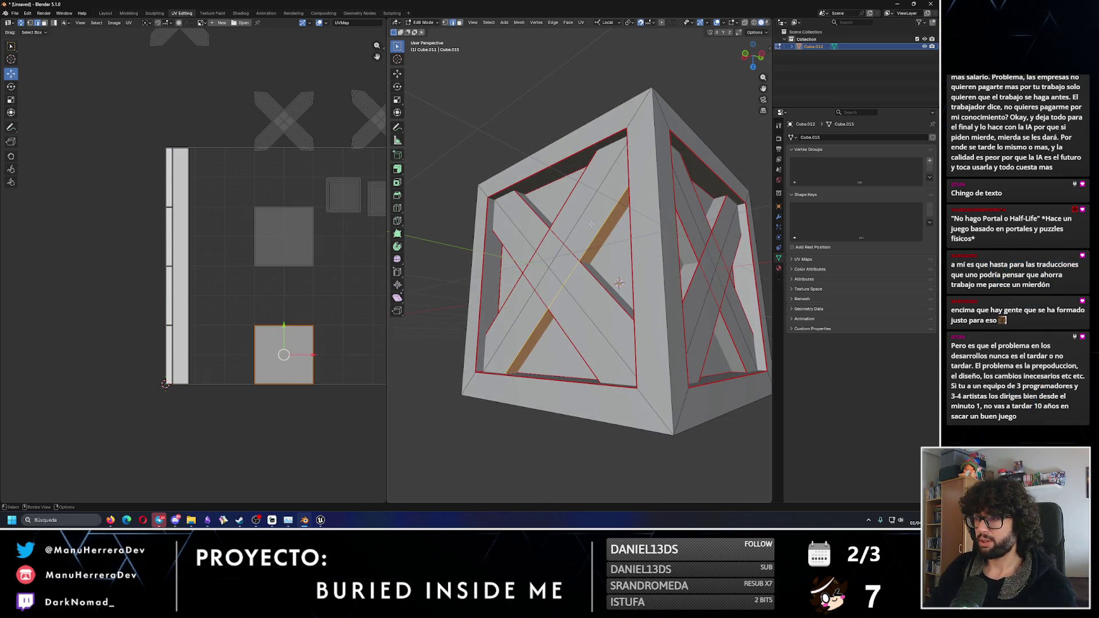
key("ctrl+e")
left_click(571, 236)
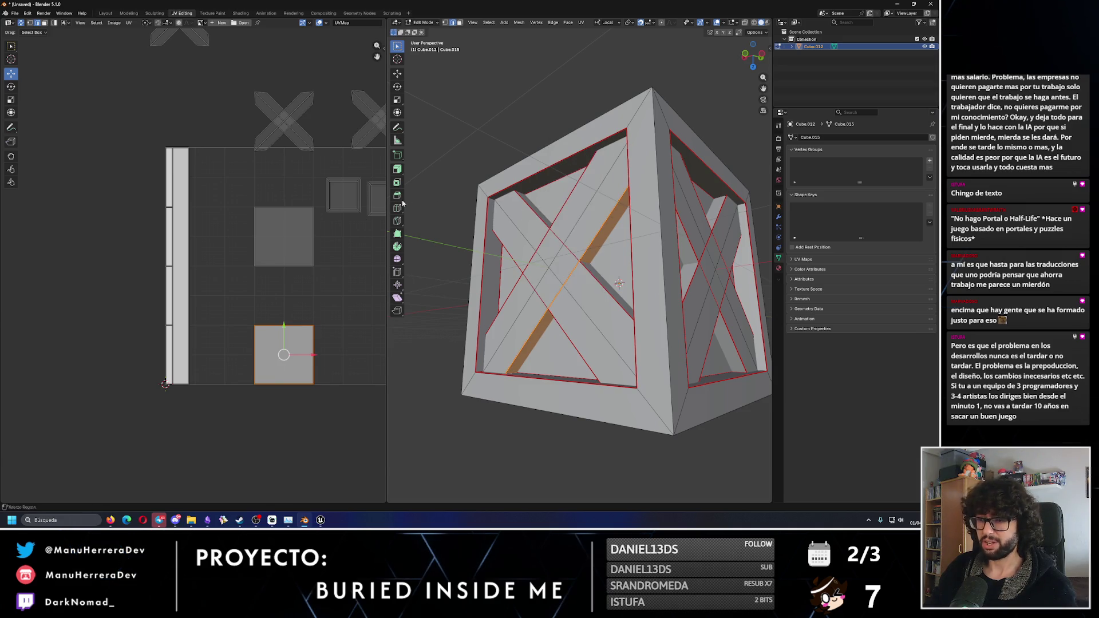
key("u")
left_click(297, 344)
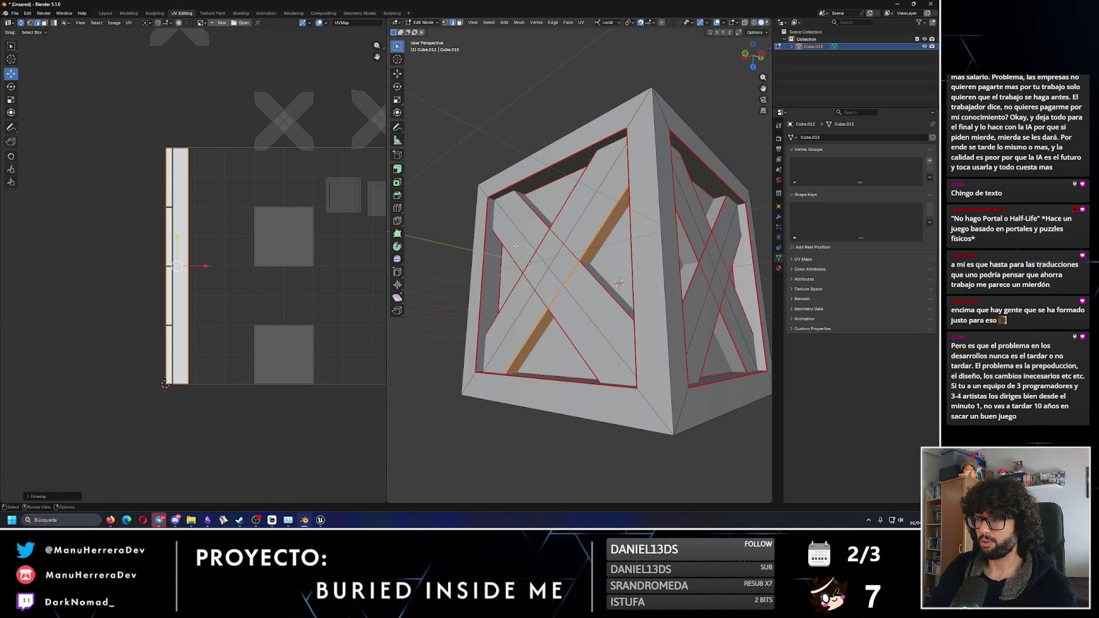
- On the crate's top, seam an edge of a square face and unwrap it into new islands
middle_click_drag(601, 218, 596, 270)
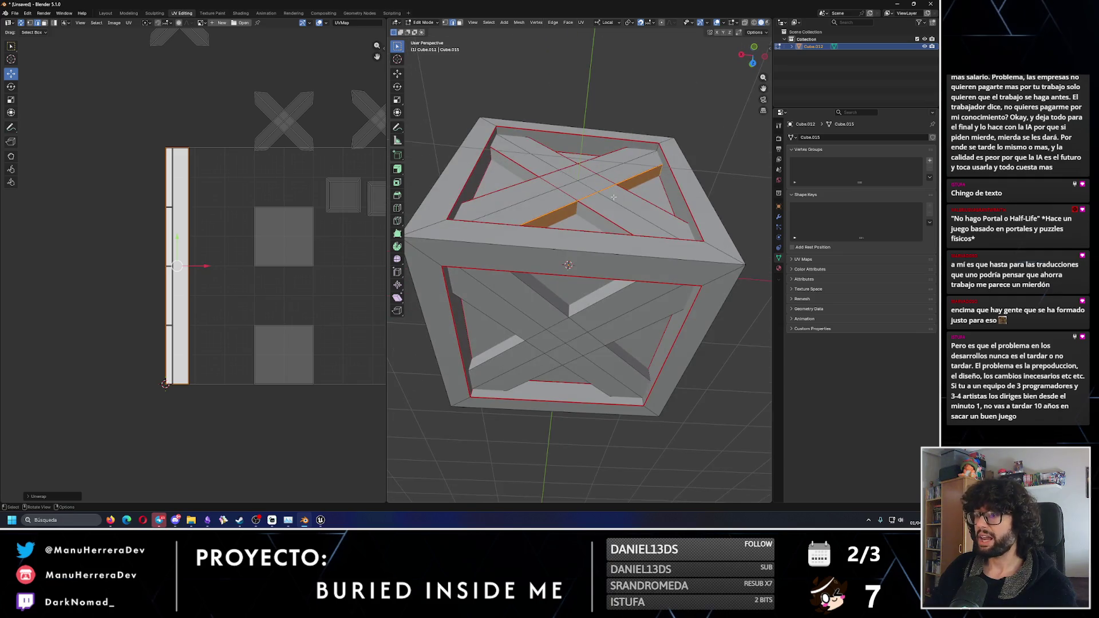
left_click(596, 271)
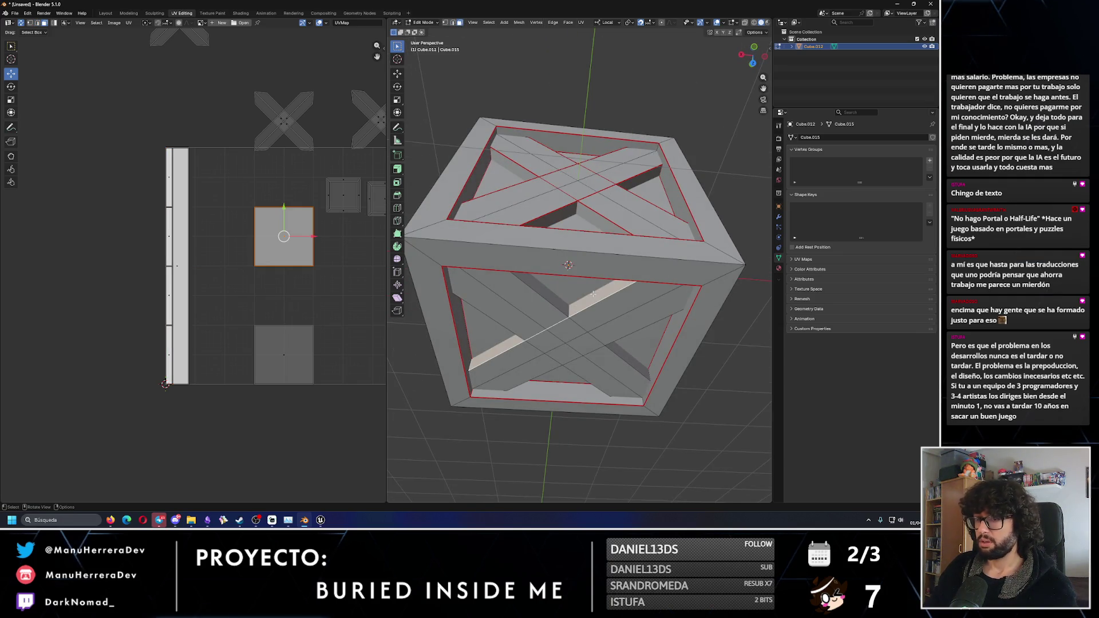
right_click(569, 289)
key("Escape")
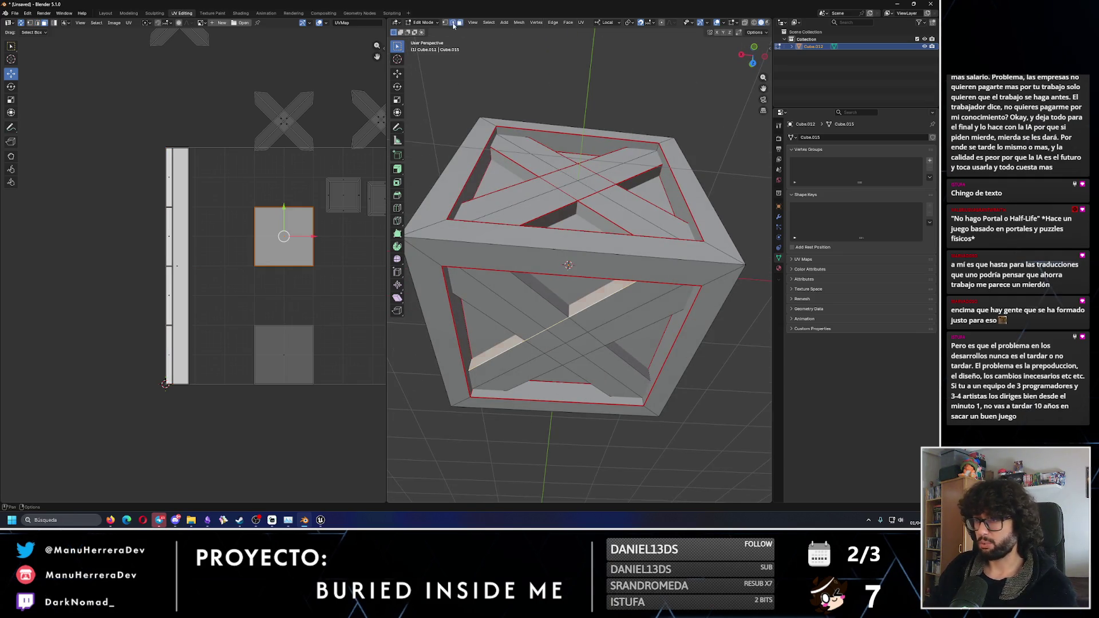
key("2")
right_click(590, 304)
left_click(572, 304)
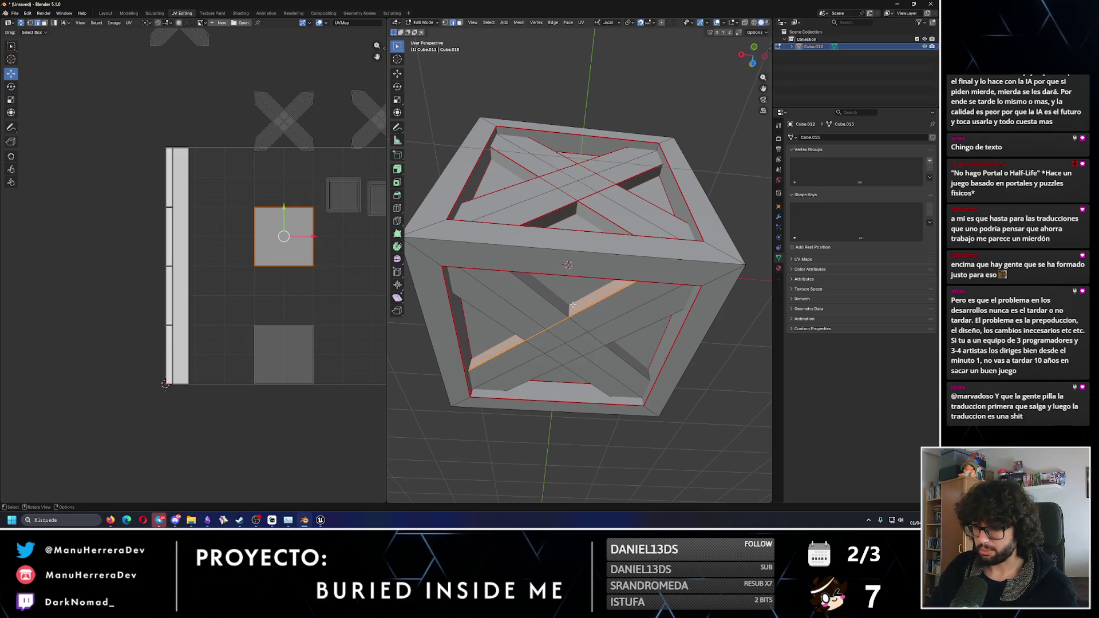
right_click(299, 230)
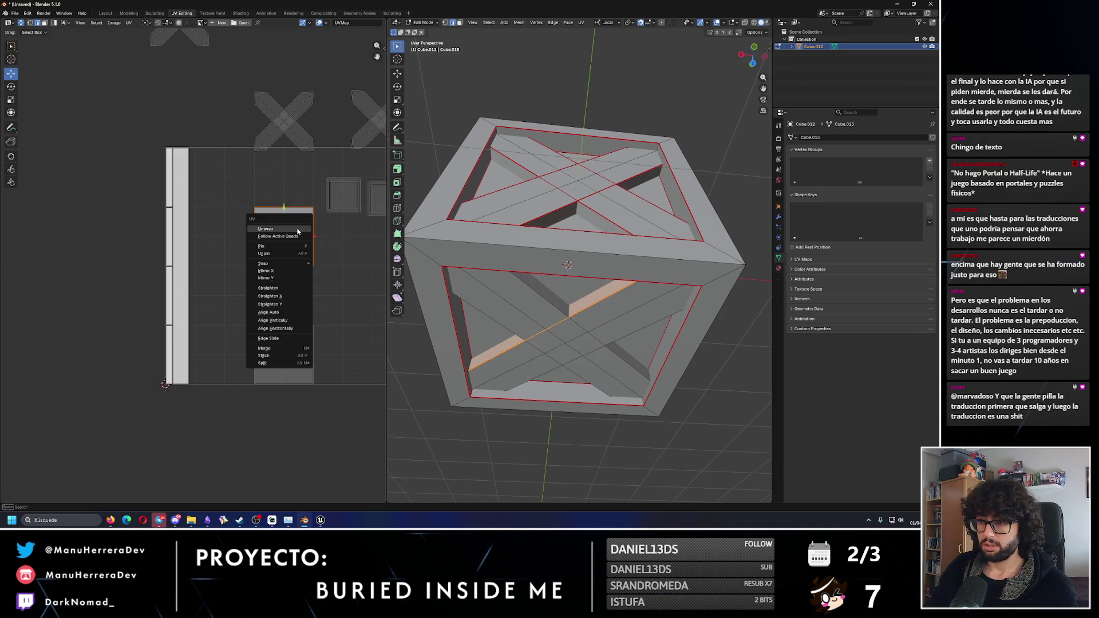
left_click(297, 231)
- On the crate's underside, seam the strip's edge and unwrap the strip again
mouse_move(435, 144)
middle_mouse_down()
mouse_move(515, 114)
mouse_move(422, 42)
middle_mouse_up()
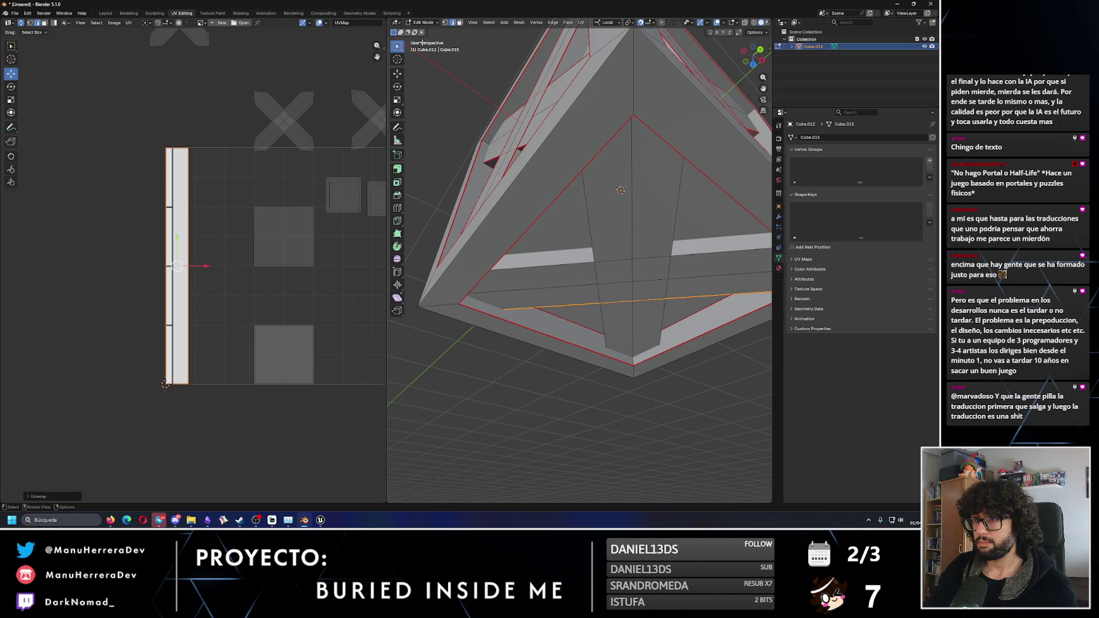
left_click(460, 23)
left_click(468, 130)
left_click(453, 23, "shift")
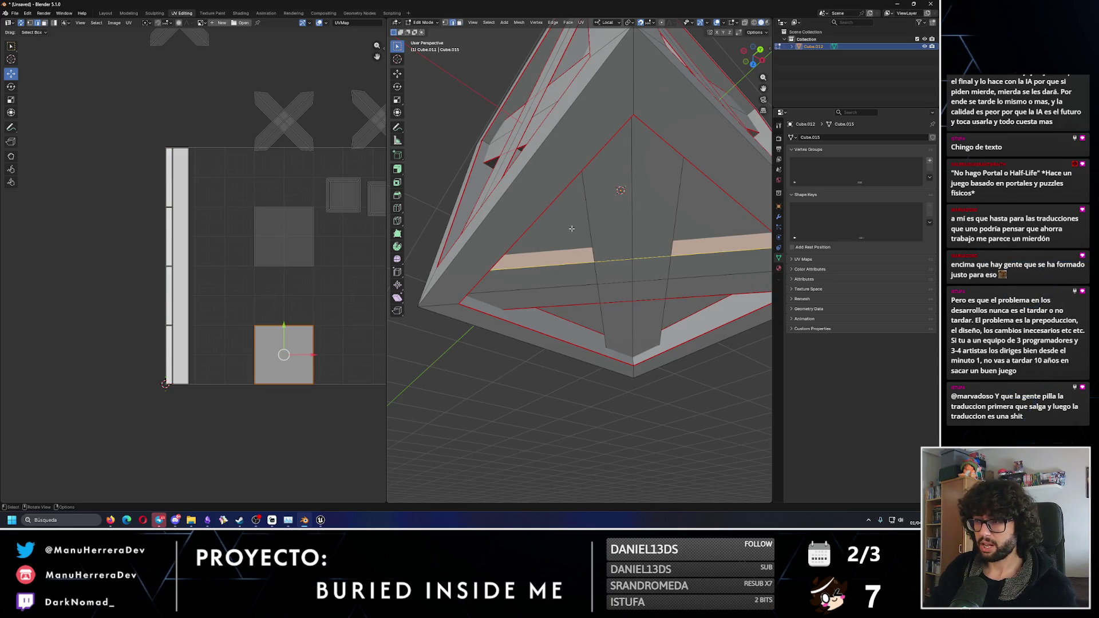
right_click(565, 262)
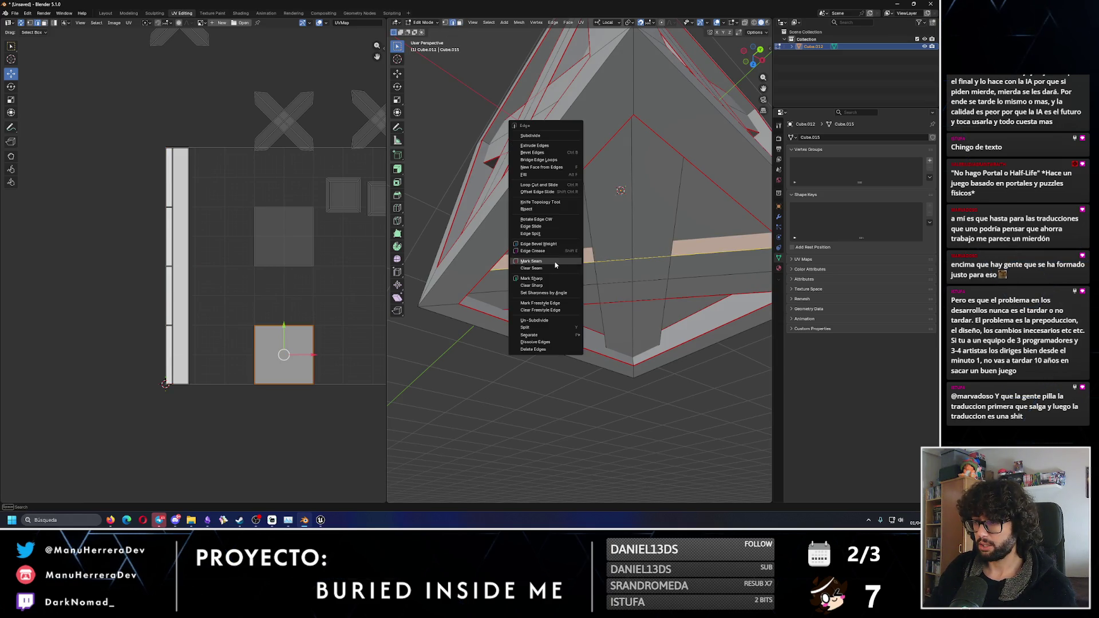
left_click(554, 262)
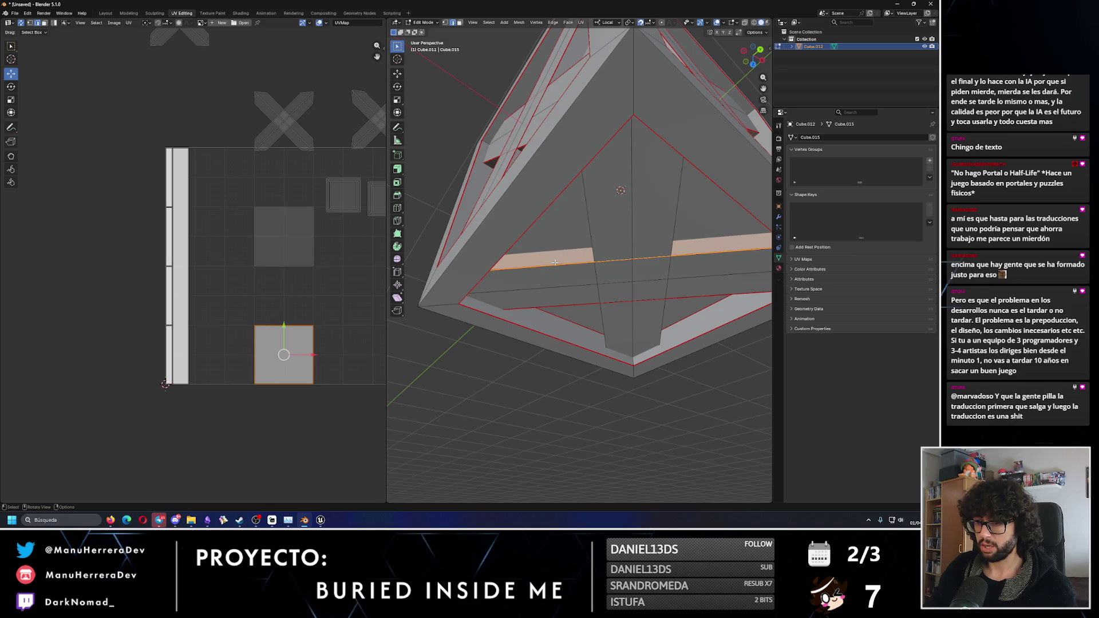
right_click(305, 342)
left_click(281, 338)
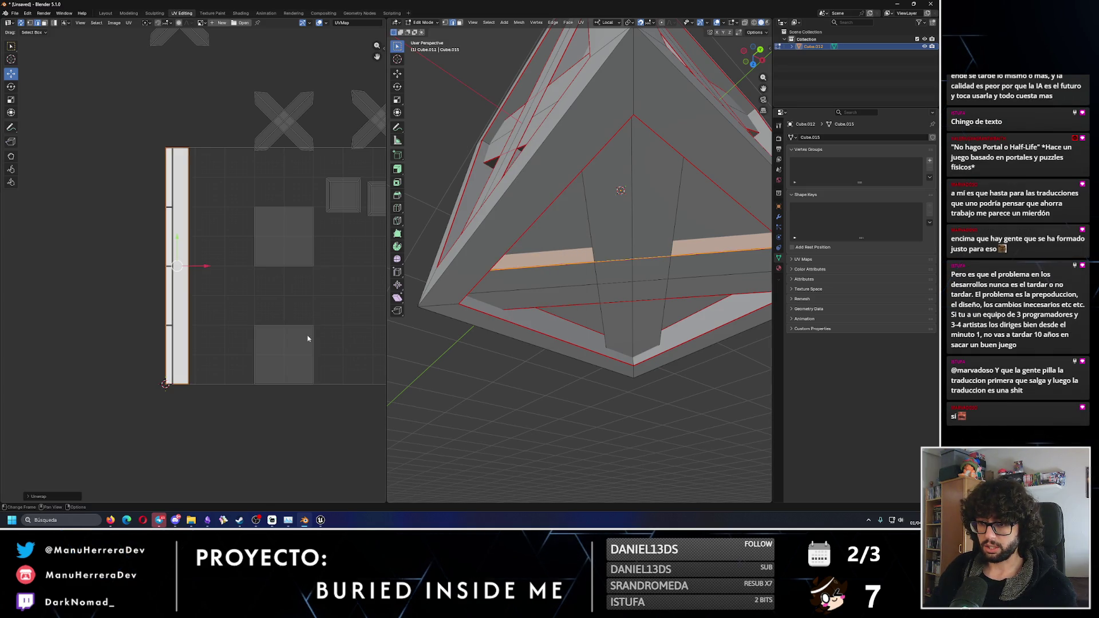
- Select the next diagonal strip's edge on an inner face and re-unwrap it
mouse_move(635, 295)
middle_mouse_down()
mouse_move(614, 295)
mouse_move(511, 194)
middle_mouse_up()
left_click(572, 258)
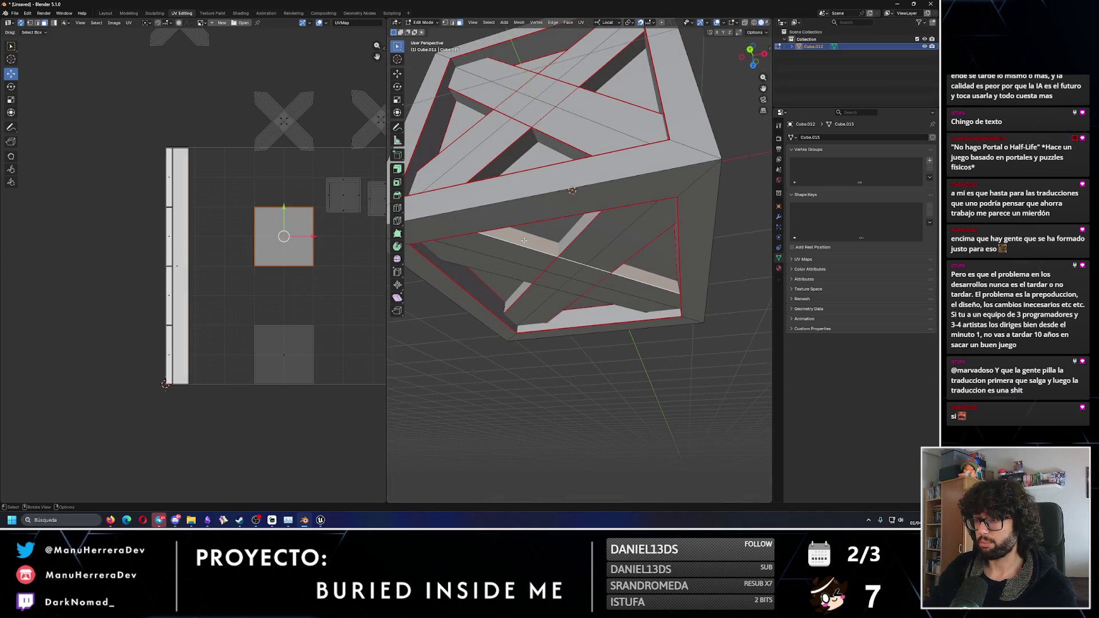
left_click(452, 23)
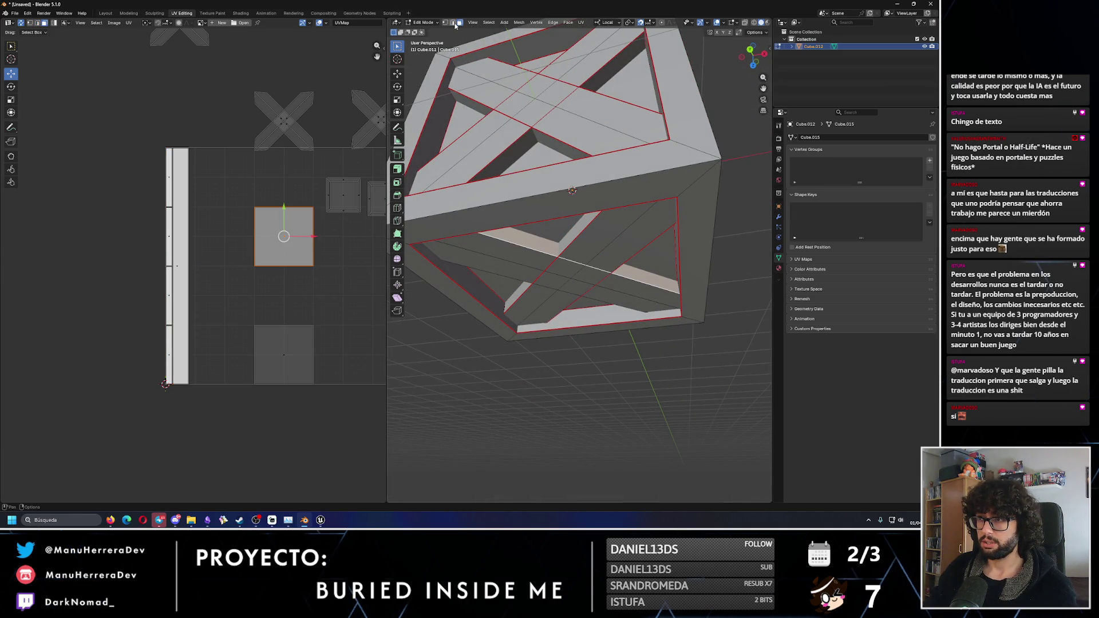
left_click(578, 263)
key("u")
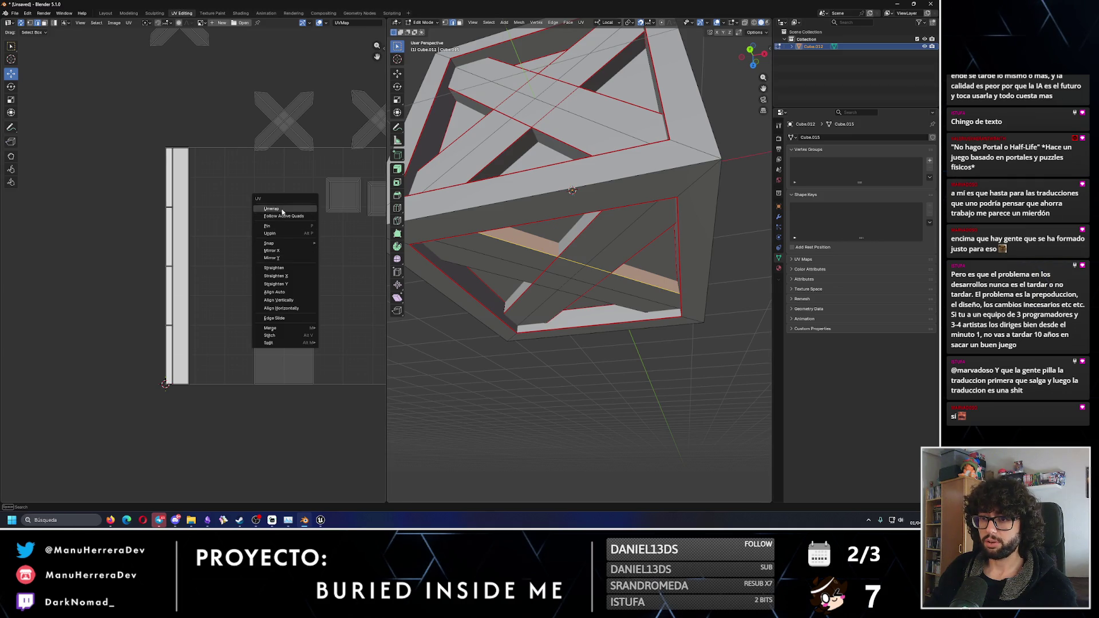
left_click(283, 209)
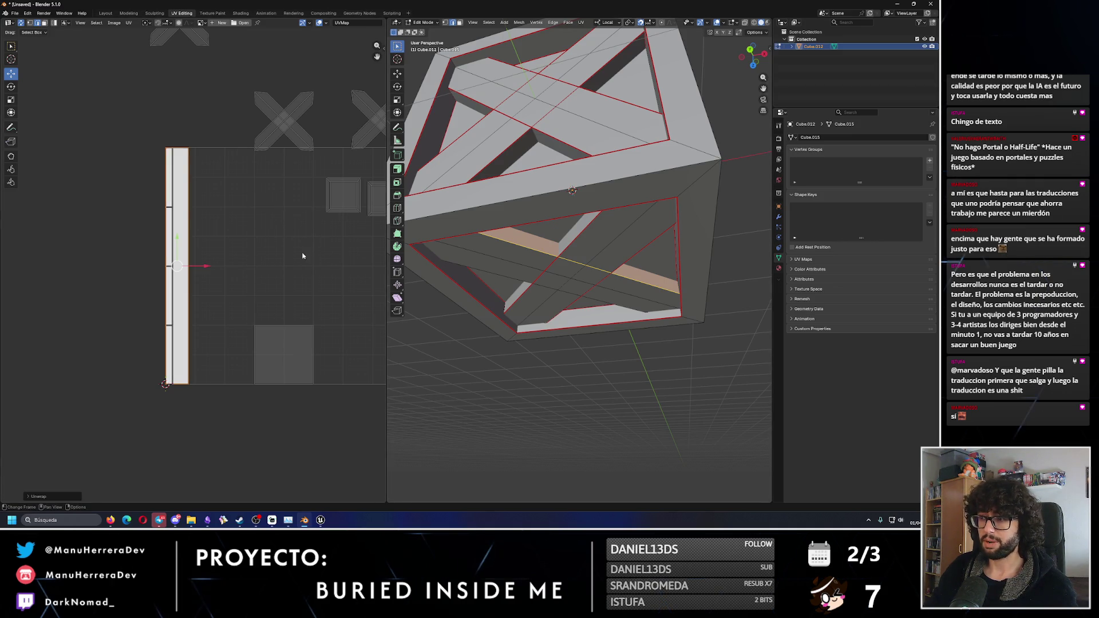
- Seam the edge by the square island and unwrap the strip into a long vertical island
left_click(336, 228)
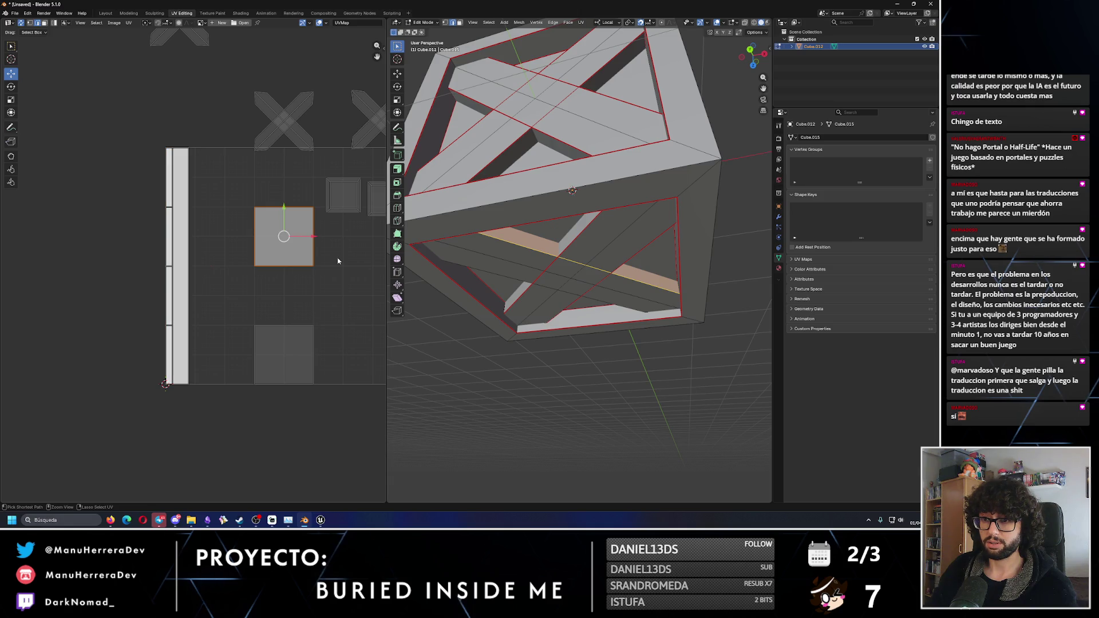
key("ctrl+e")
left_click(496, 247)
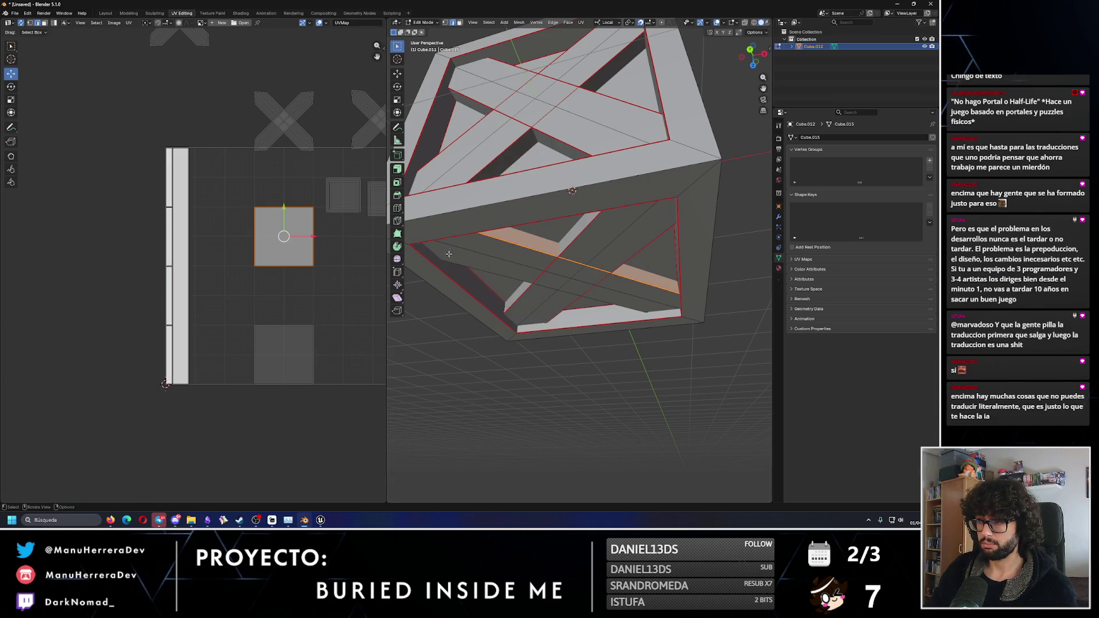
key("u")
left_click(289, 224)
- Seam the last diagonal strut's edge, unwrap it, and frame the strip in the UV view
middle_click_drag(548, 277, 607, 300)
left_click(458, 23)
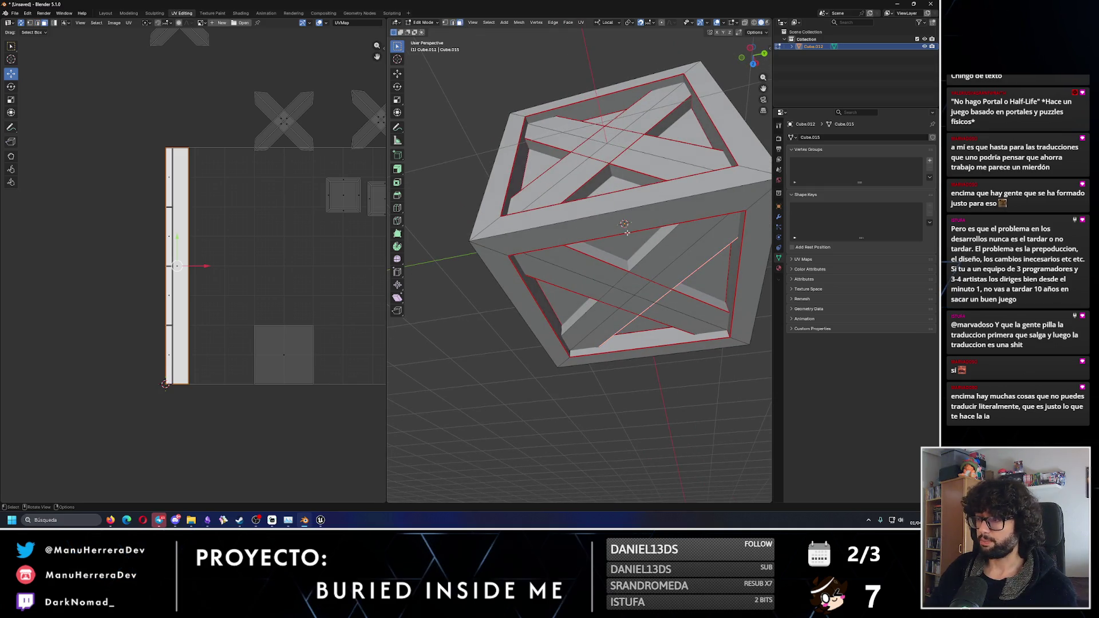
left_click(640, 252)
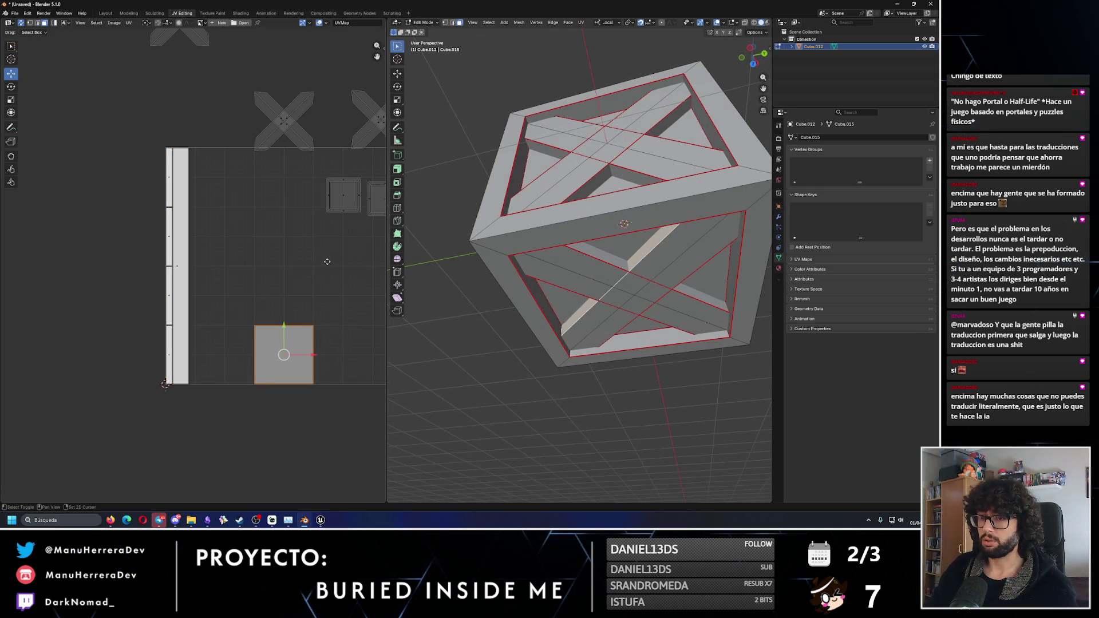
middle_click_drag(337, 264, 275, 269)
right_click(609, 262)
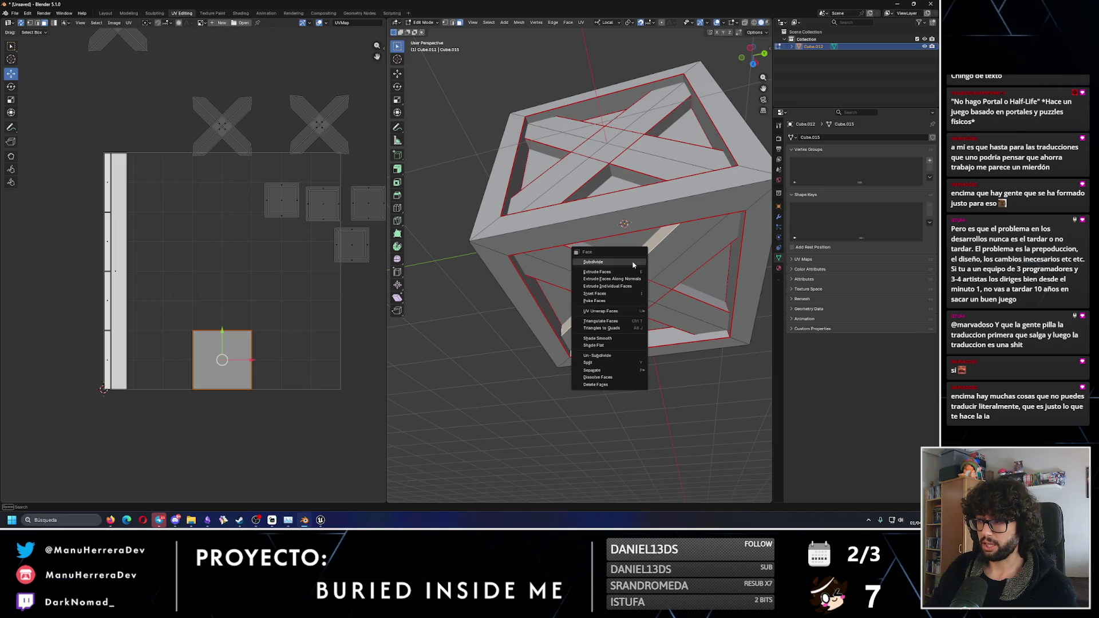
left_click(452, 22)
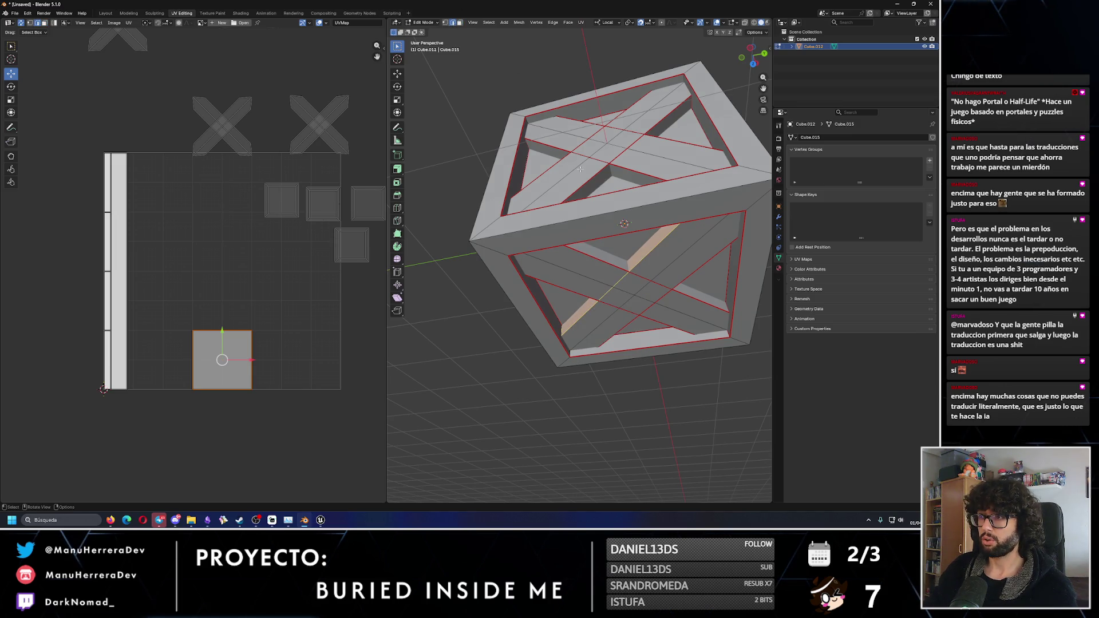
right_click(605, 269)
left_click(605, 269)
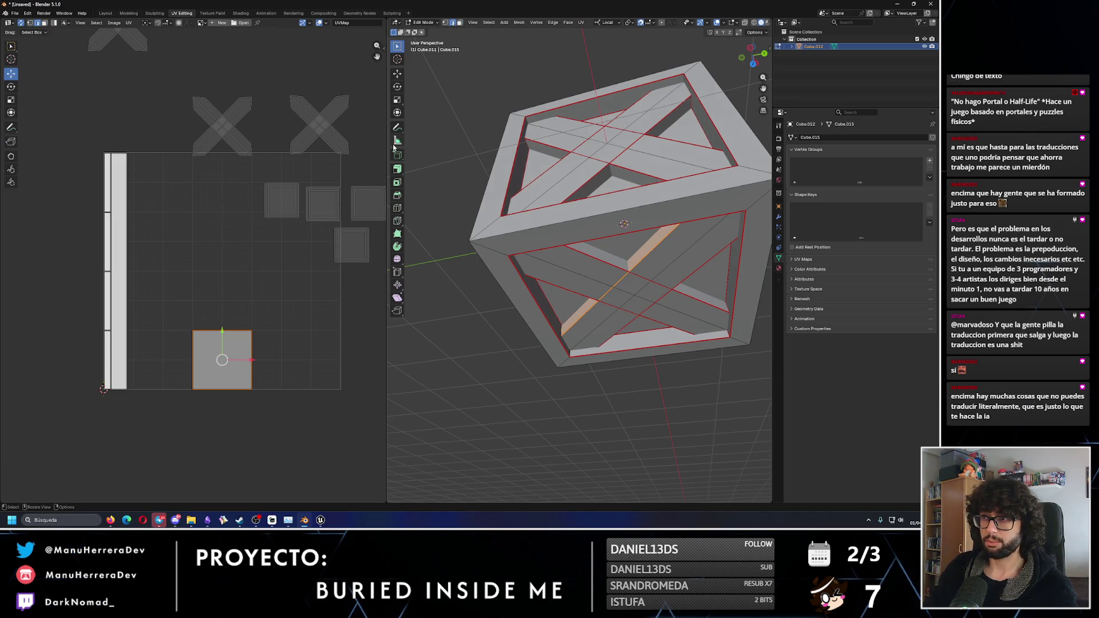
right_click(227, 339)
left_click(227, 337)
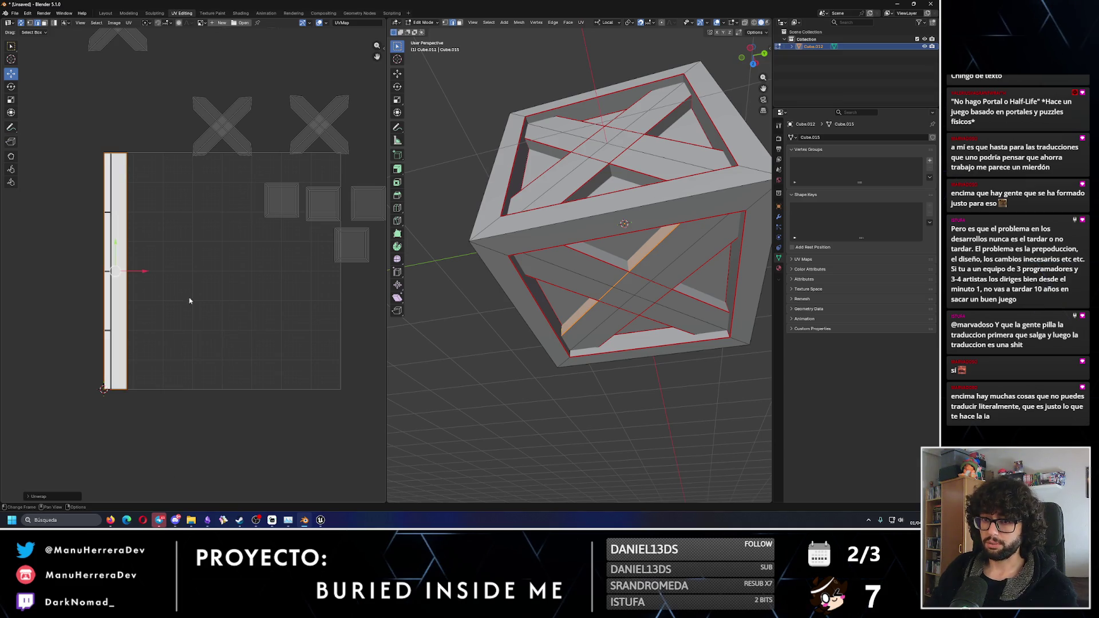
key("KP_Decimal")
- Select an edge of the UV strip, try scaling it, then cancel and deselect
left_click(208, 294)
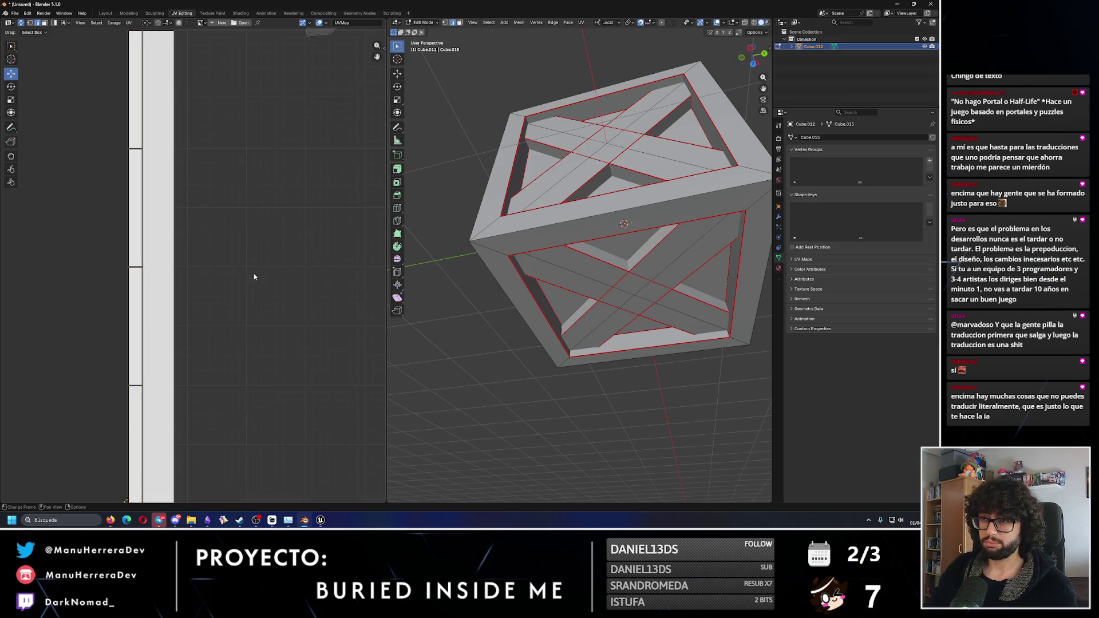
scroll(255, 277, "down", 3)
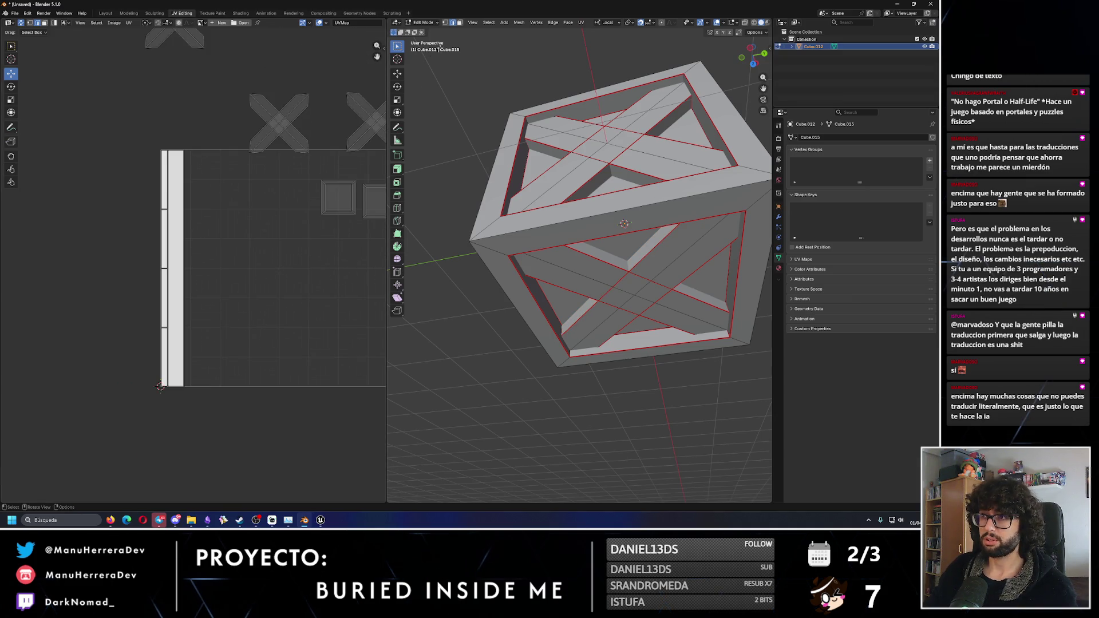
left_click(182, 268)
scroll(193, 269, "up", 2)
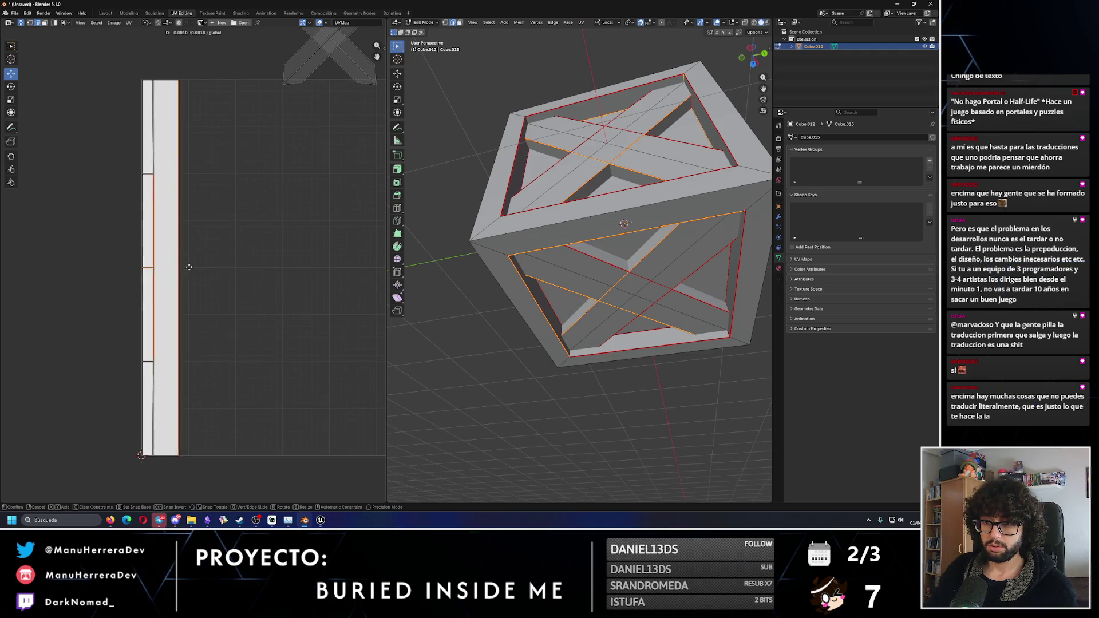
key("s")
key("Escape")
left_click(194, 275)
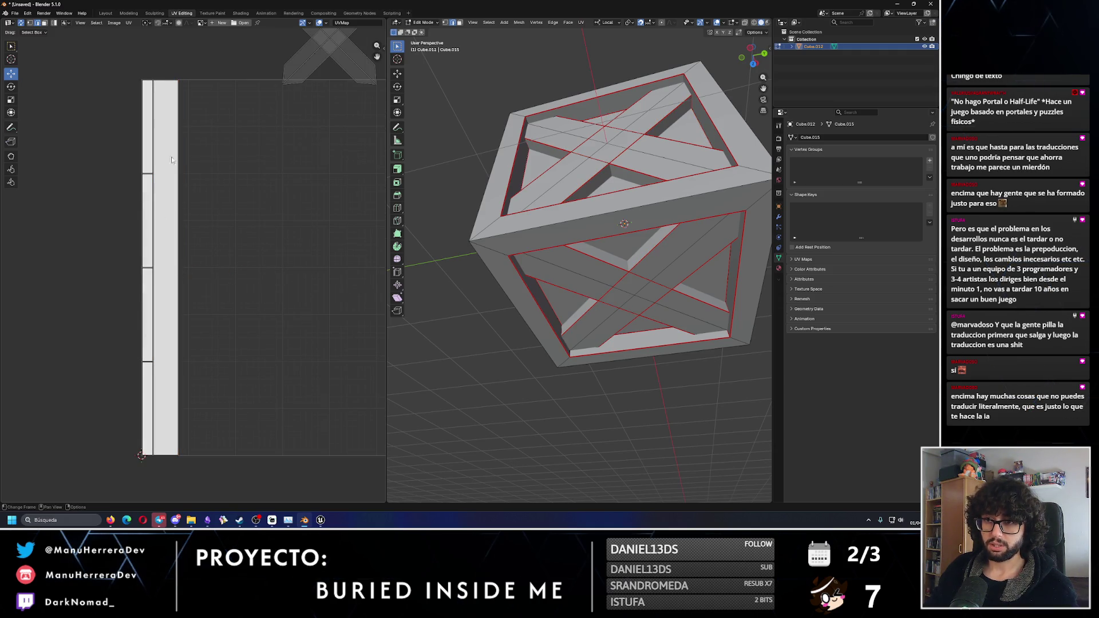
- Box-select the wide plank strip and move the thin strip segment away from it
mouse_move(197, 288)
left_mouse_down()
mouse_move(153, 263)
mouse_move(236, 265)
left_mouse_up()
key("alt+a")
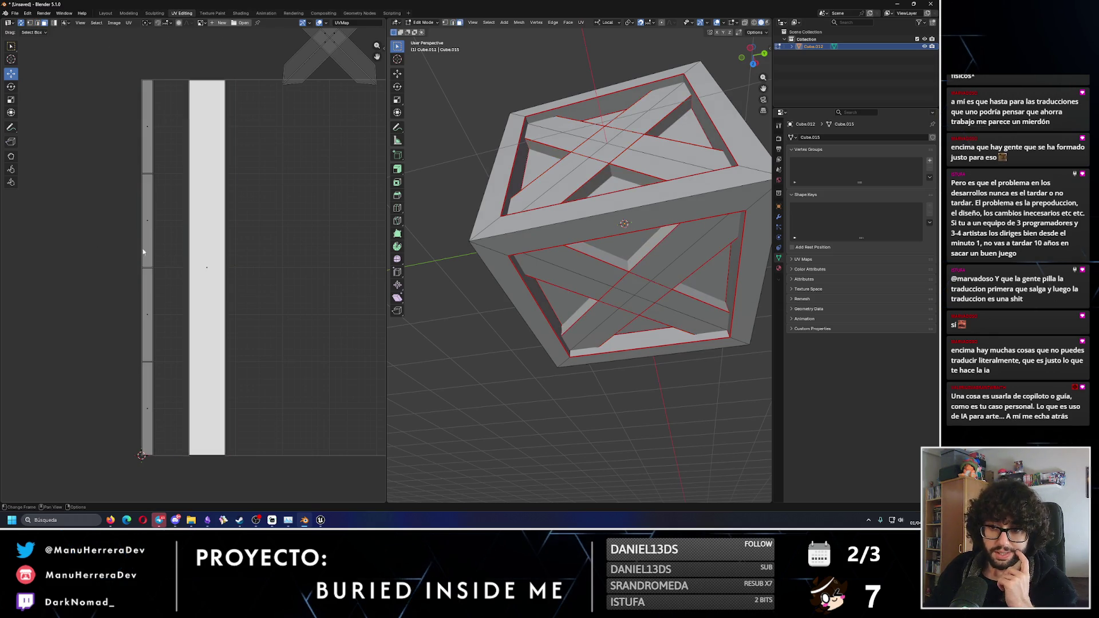
scroll(193, 269, "down", 3)
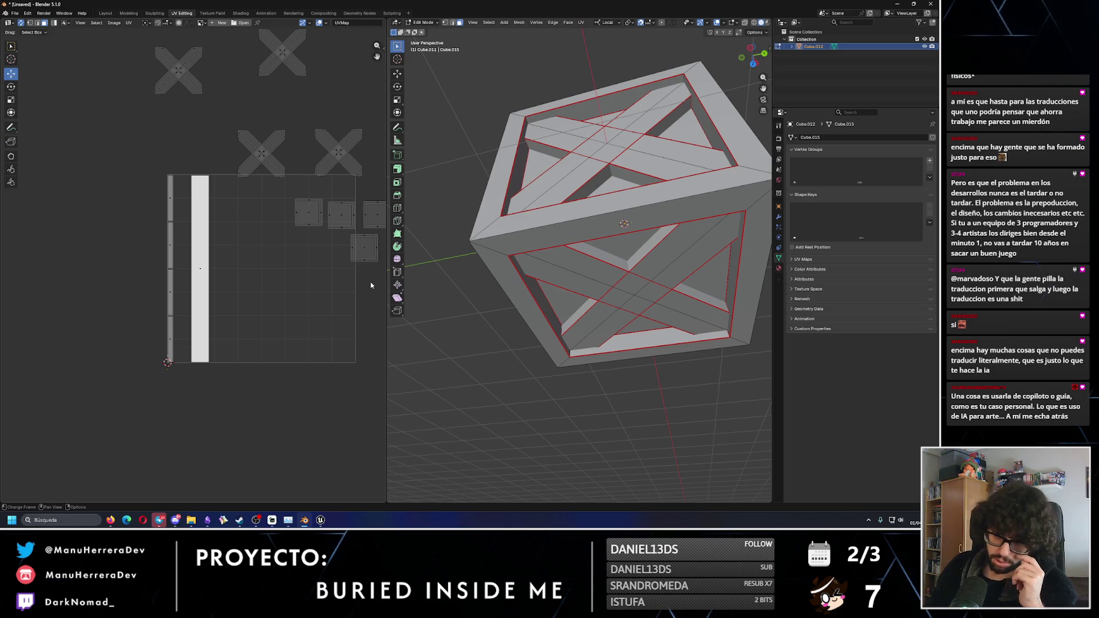
left_click(170, 233)
scroll(290, 282, "down", 2)
mouse_move(607, 366)
middle_mouse_down()
mouse_move(650, 358)
mouse_move(560, 268)
mouse_move(613, 247)
mouse_move(658, 263)
mouse_move(640, 293)
mouse_move(624, 269)
middle_mouse_up()
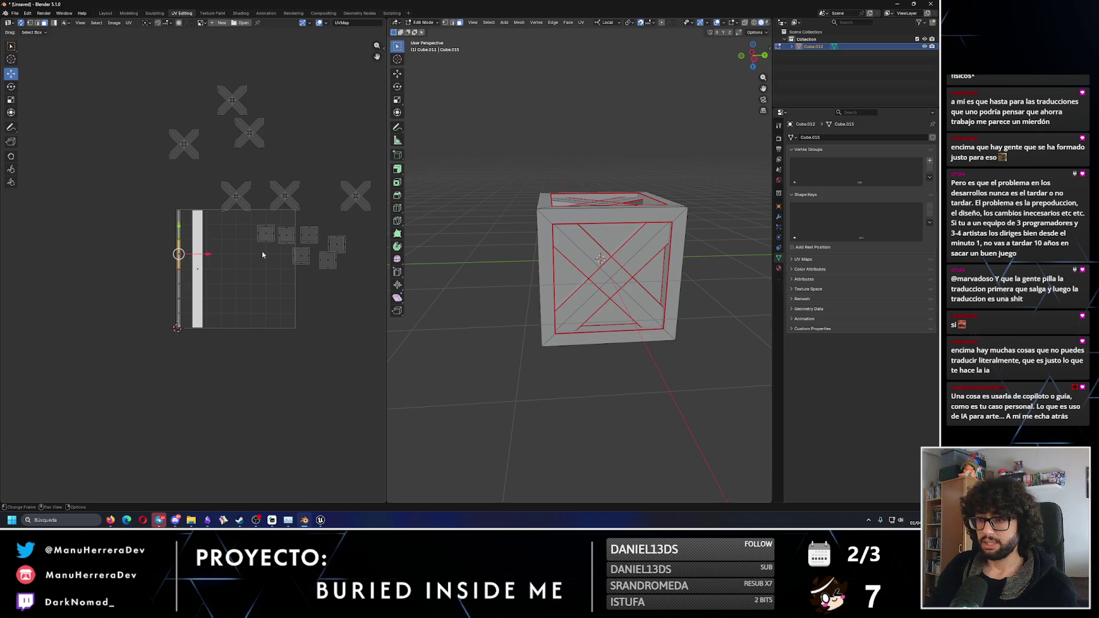
left_click(265, 233)
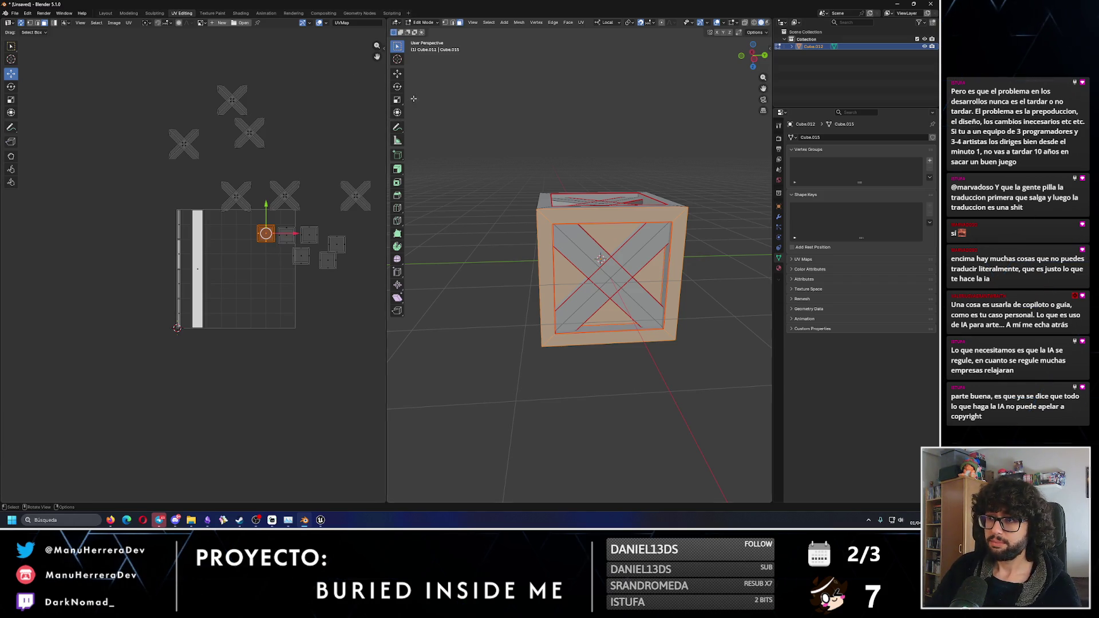
- Calculate the island's texel density in the Texel Density panel and set 0.41 as the target
left_click(383, 50)
left_click(382, 51)
left_click(384, 87)
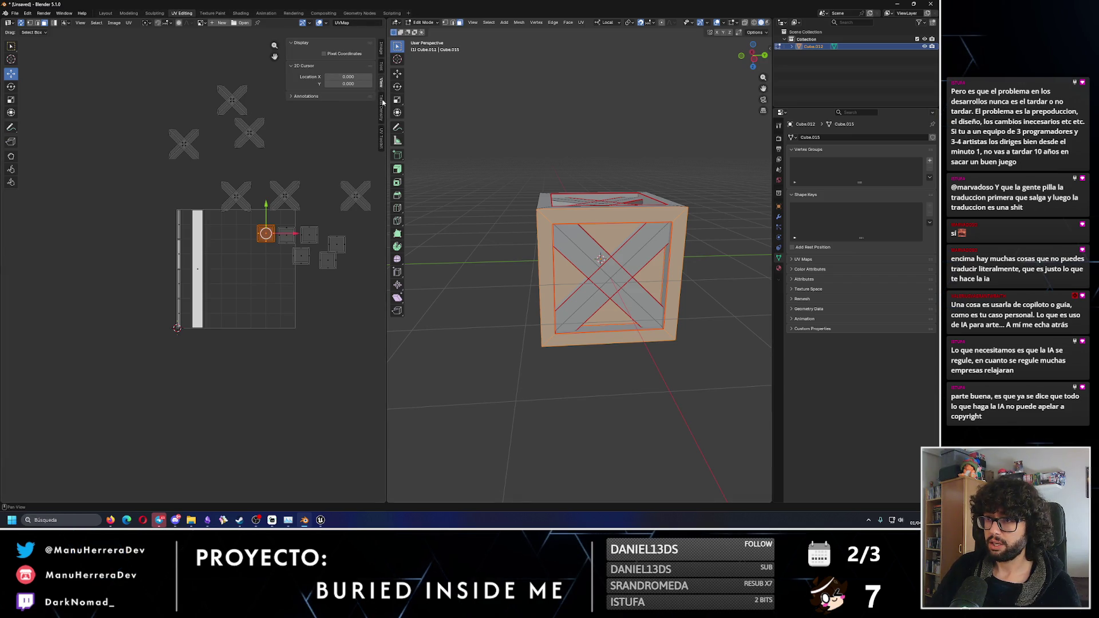
left_click(382, 107)
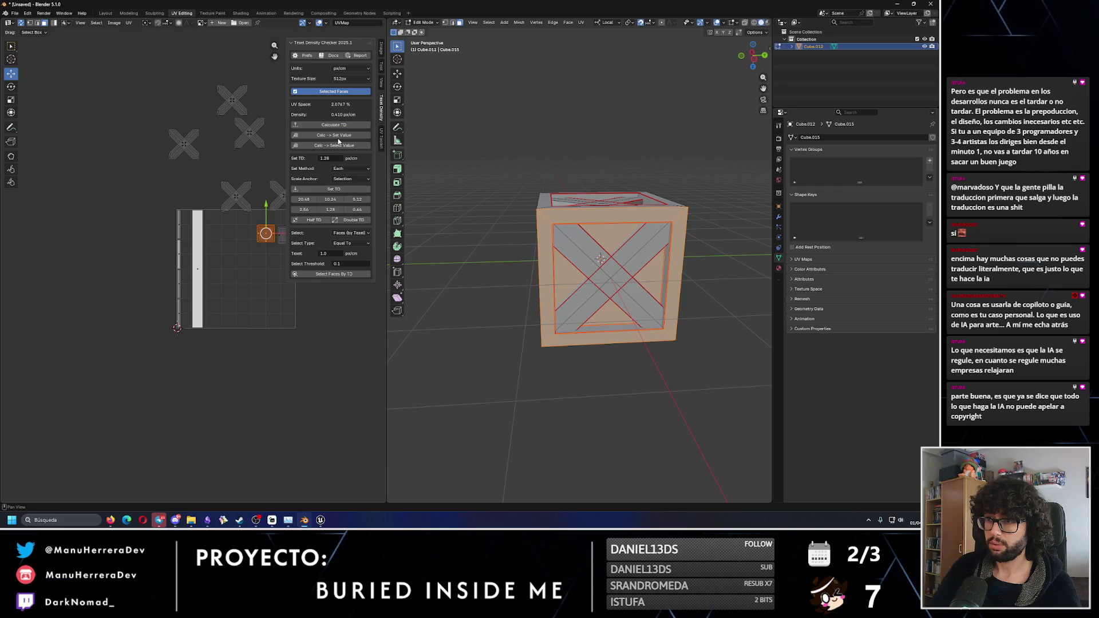
left_click(338, 137)
left_click(337, 145)
left_click(334, 189)
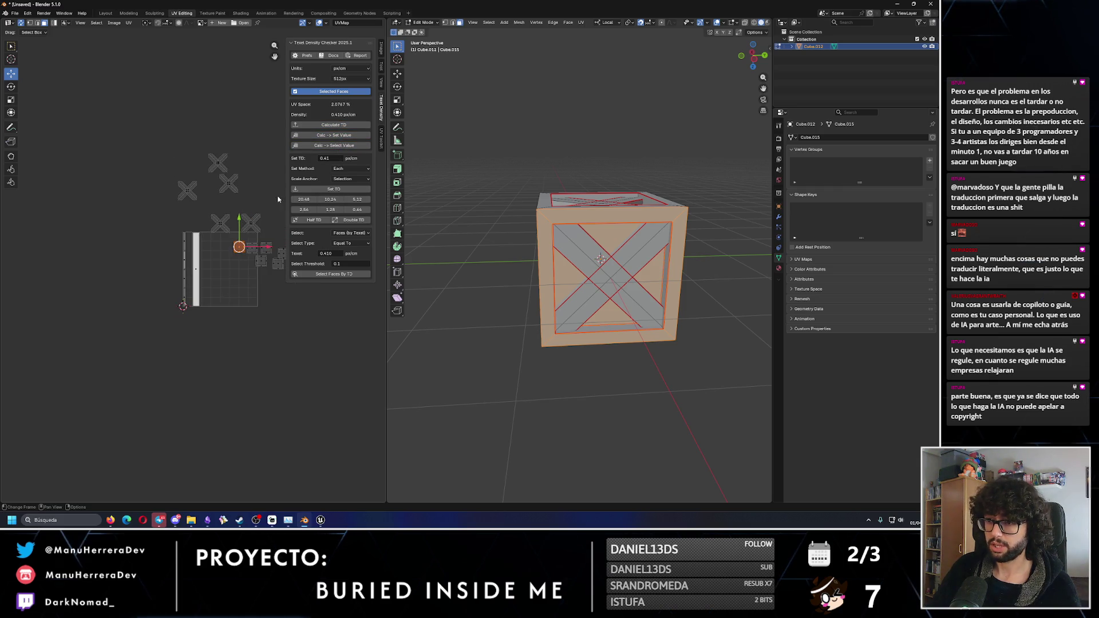
- Apply the 0.41 texel density to the X-plank and vertical strip islands
middle_click_drag(278, 199, 231, 186)
left_click_drag(107, 122, 268, 238)
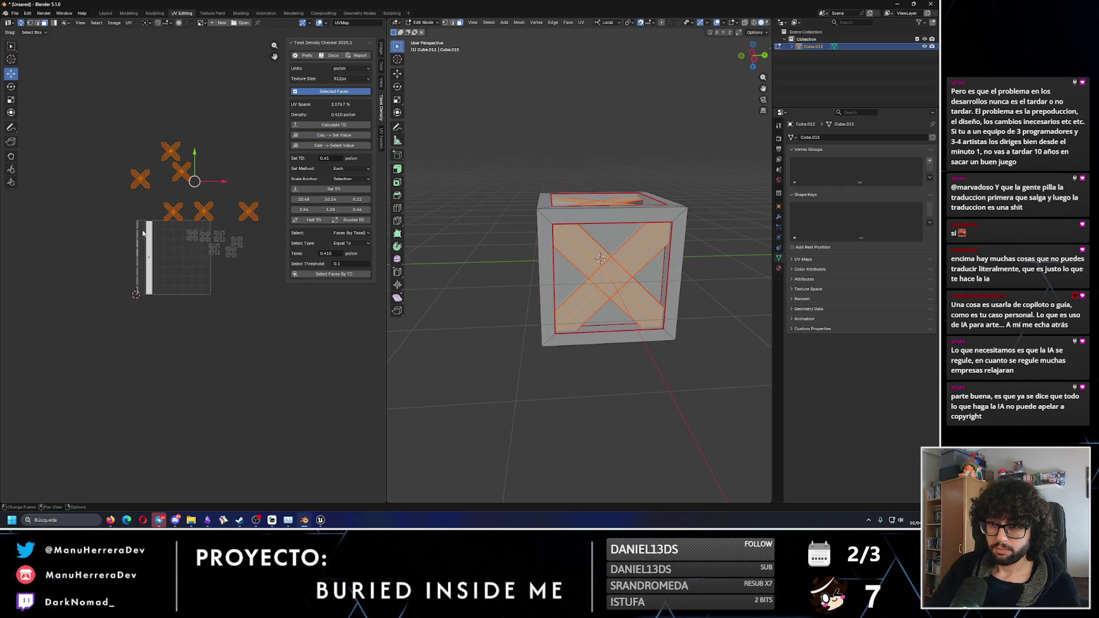
left_click_drag(113, 211, 163, 318, "shift")
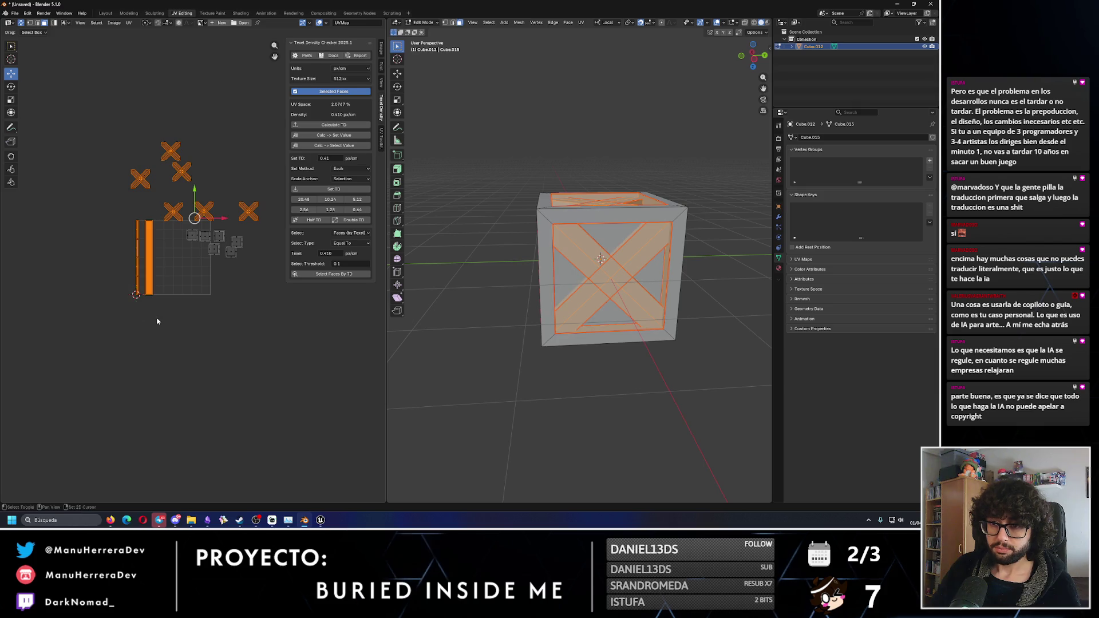
left_click(322, 191)
- Move the two strip islands down below the X-shaped cross islands
scroll(211, 203, "up", 2)
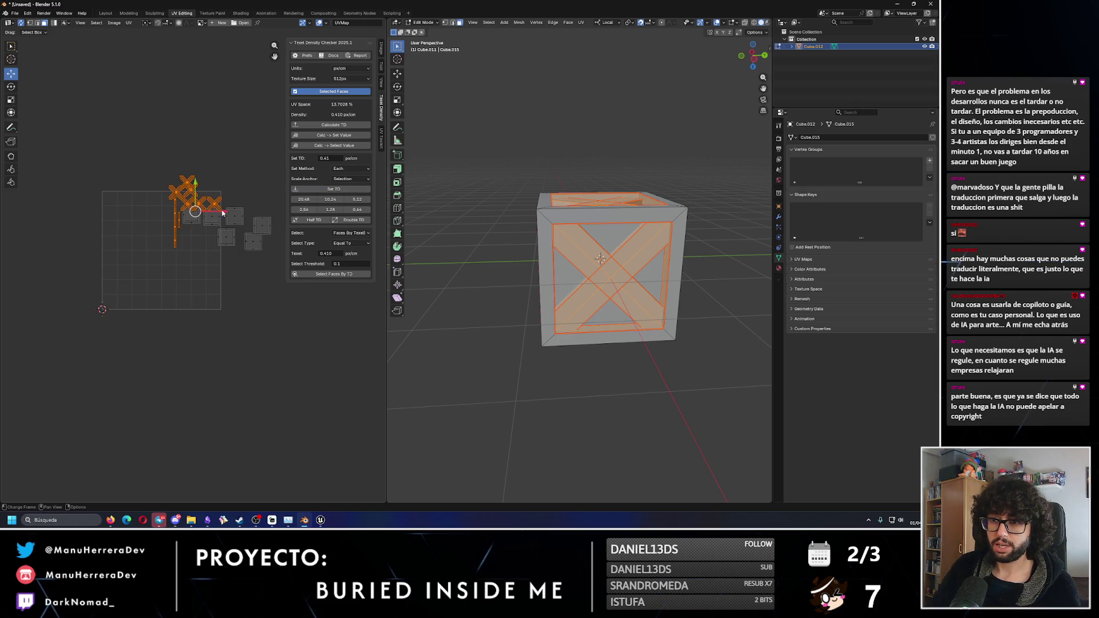
left_click(158, 166)
scroll(129, 217, "up", 3)
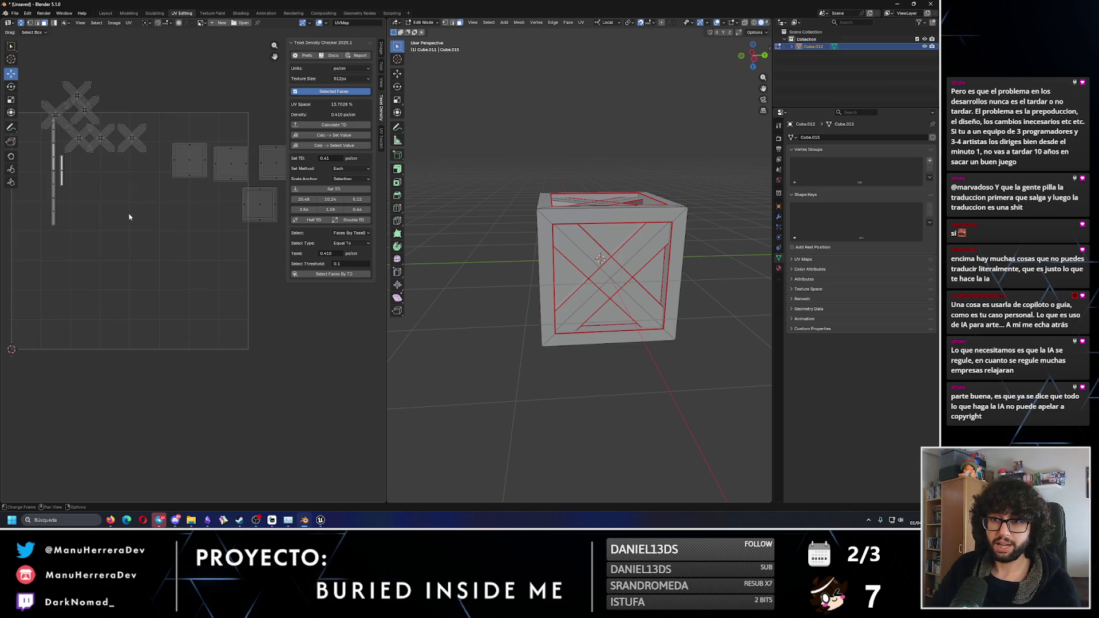
middle_click_drag(130, 217, 154, 240)
scroll(95, 174, "up", 2)
left_click_drag(68, 122, 86, 283)
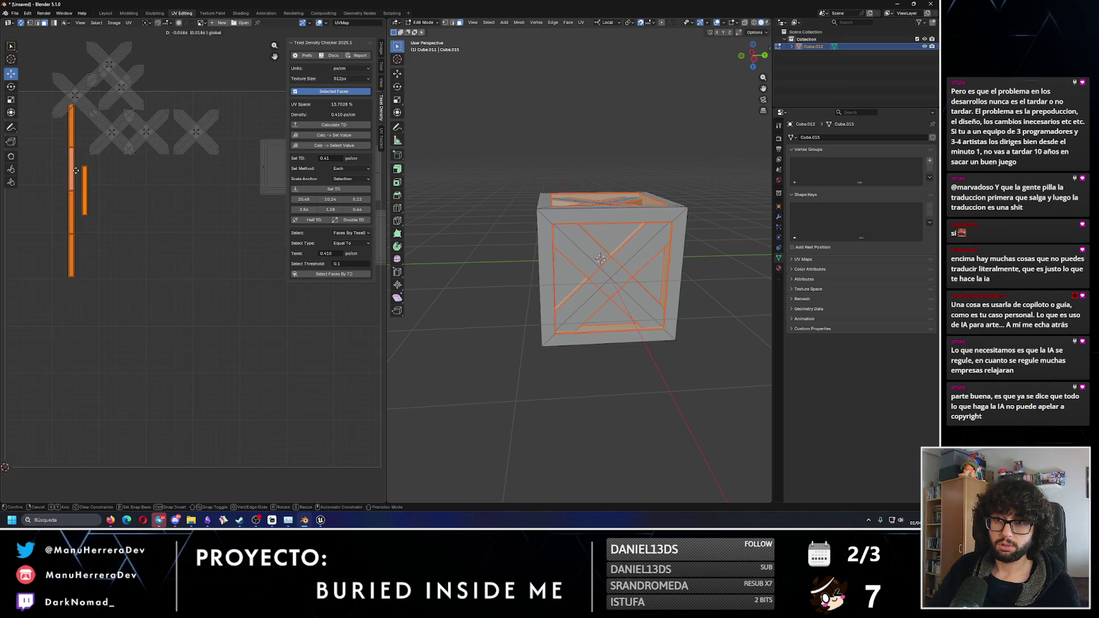
left_click_drag(84, 165, 84, 242)
left_click(84, 238)
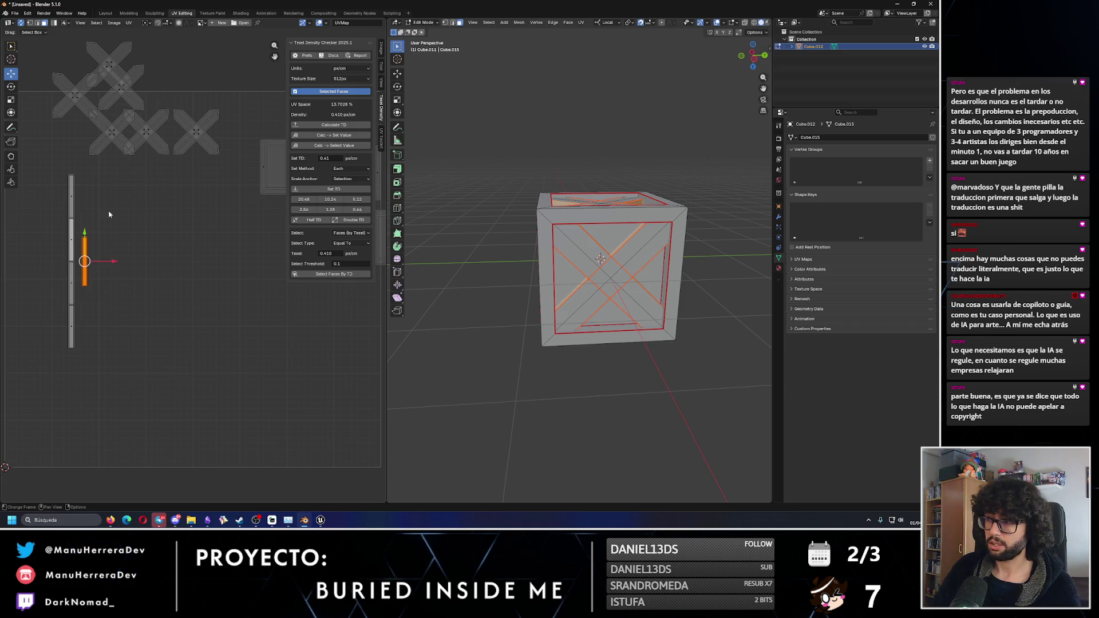
left_click_drag(60, 170, 80, 359)
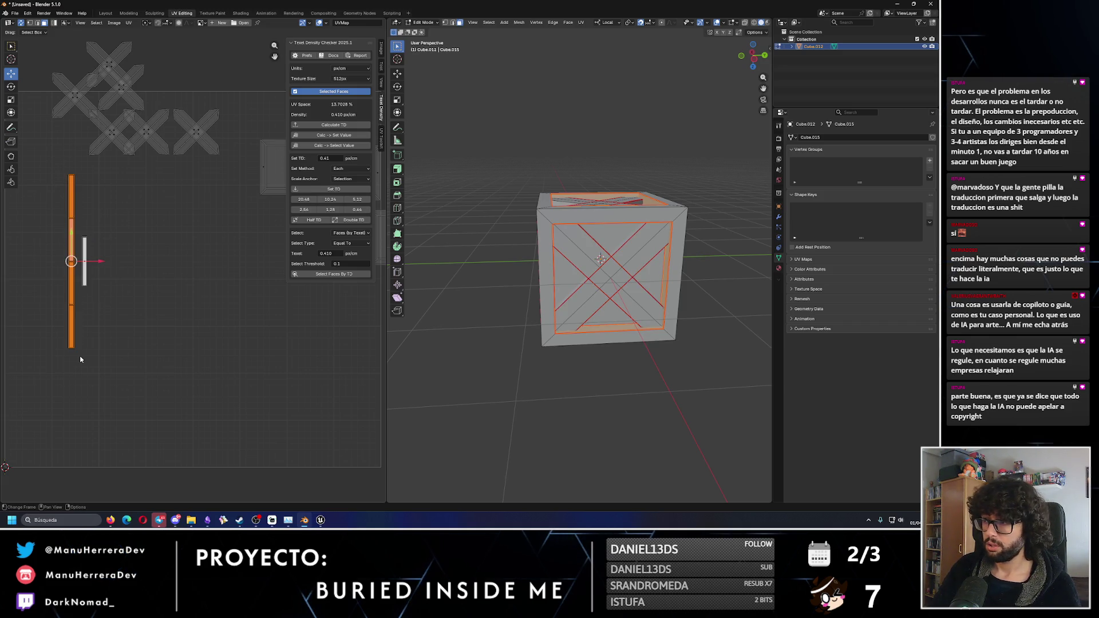
left_click(123, 241)
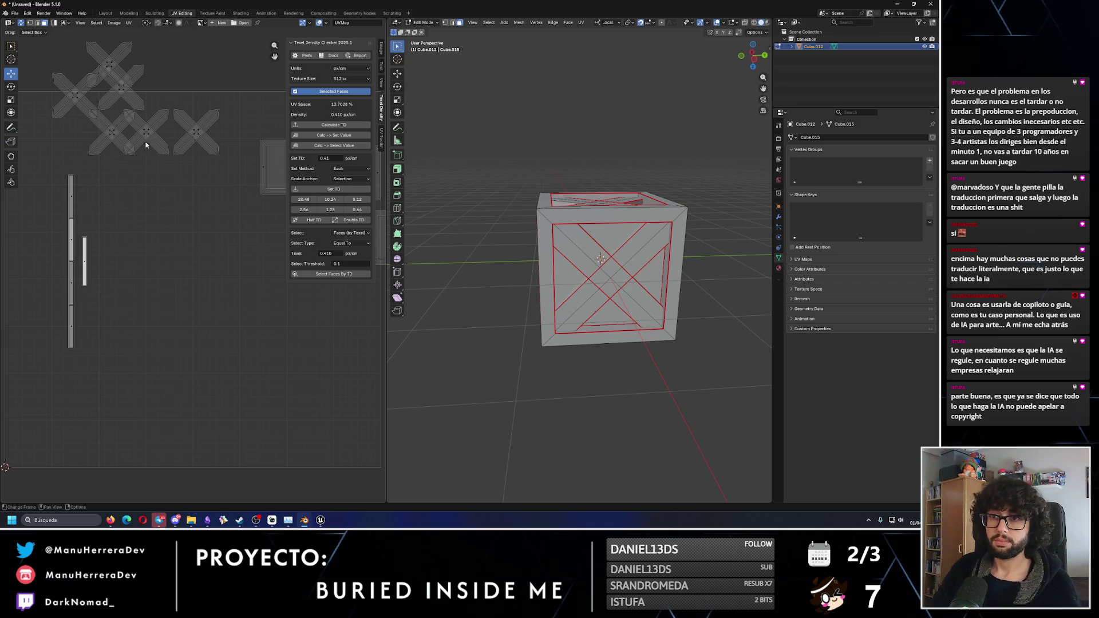
- Shift the left X island further left in the UV layout
middle_click_drag(68, 54, 99, 92)
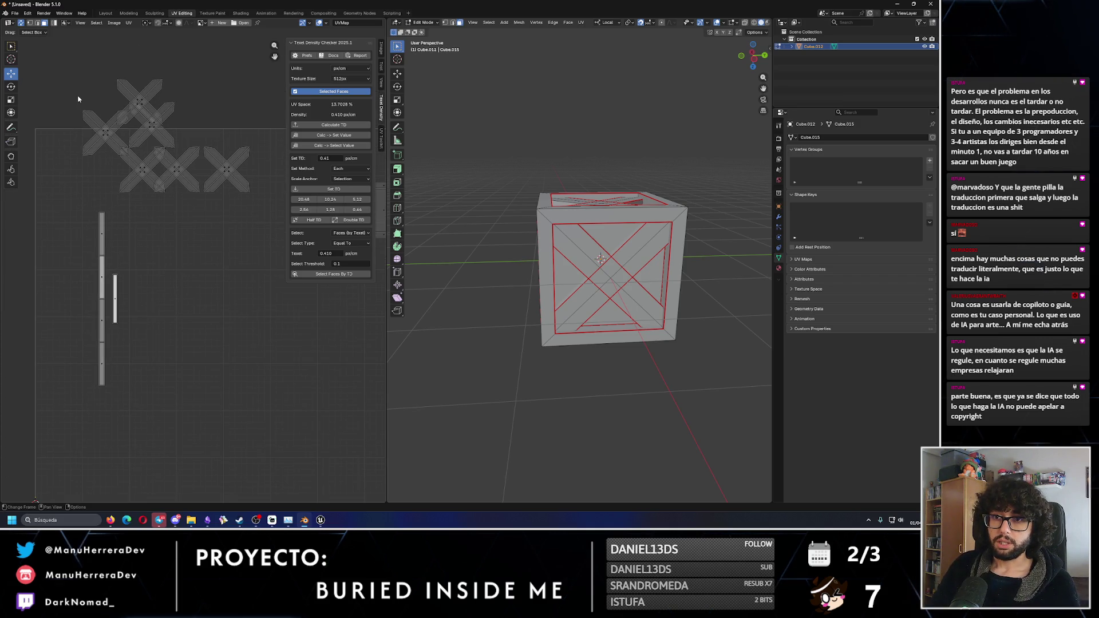
left_click_drag(78, 98, 122, 164)
key("g")
left_click(103, 137)
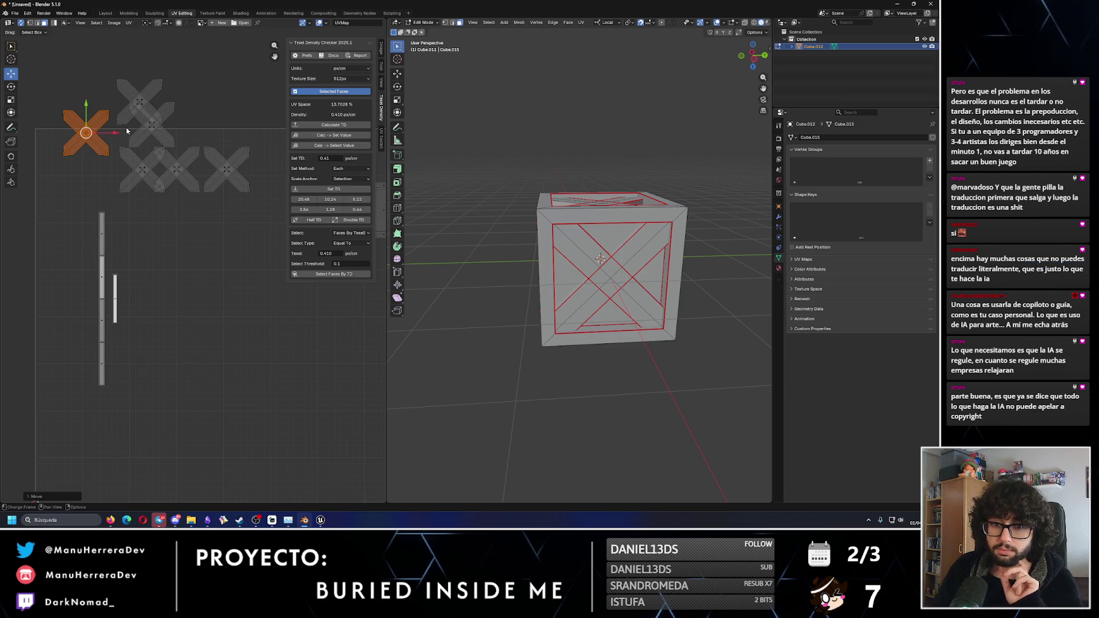
- Move the six square panel islands down and left beneath the brace islands
scroll(204, 185, "down", 2)
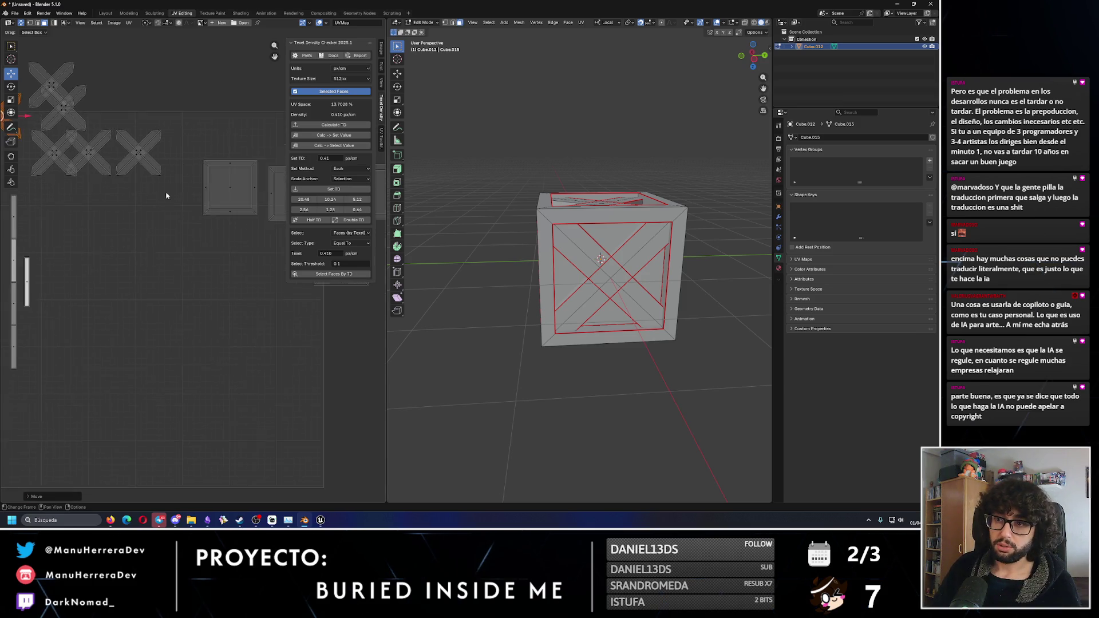
middle_click_drag(195, 166, 128, 180)
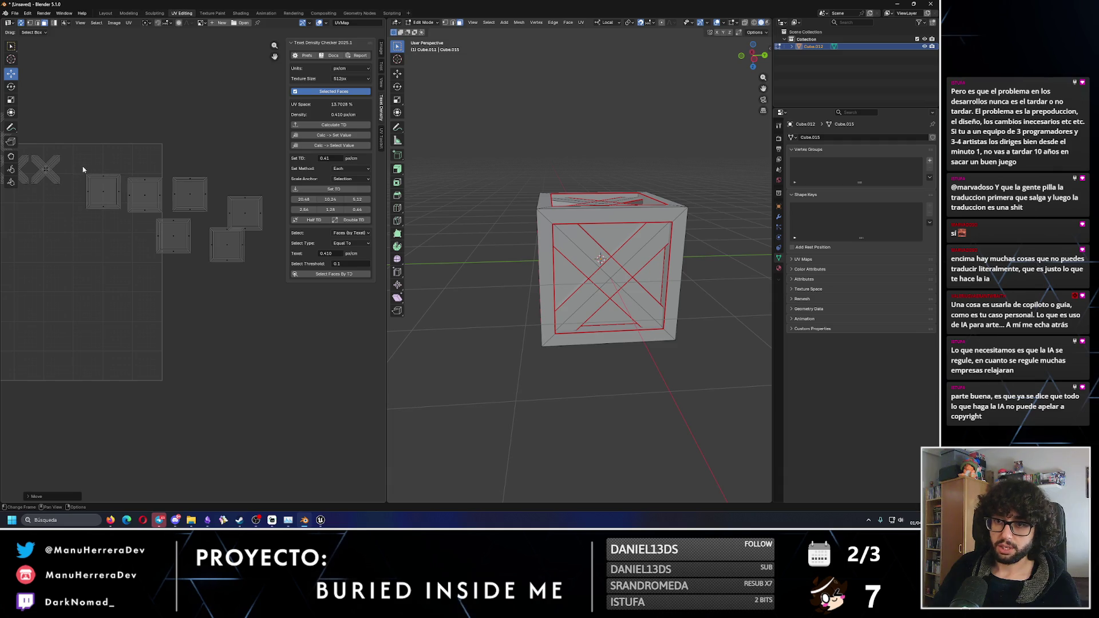
left_click_drag(83, 169, 260, 300)
middle_click_drag(248, 252, 305, 221)
mouse_move(230, 165)
left_mouse_down()
mouse_move(250, 318)
mouse_move(225, 305)
left_mouse_up()
left_click(240, 303)
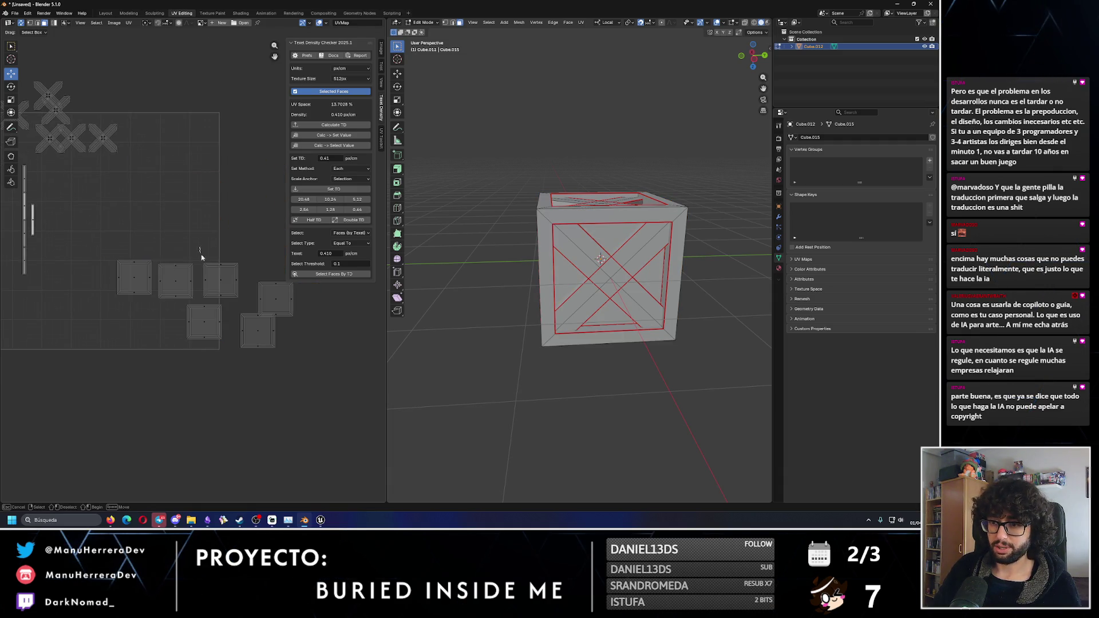
left_click(229, 289)
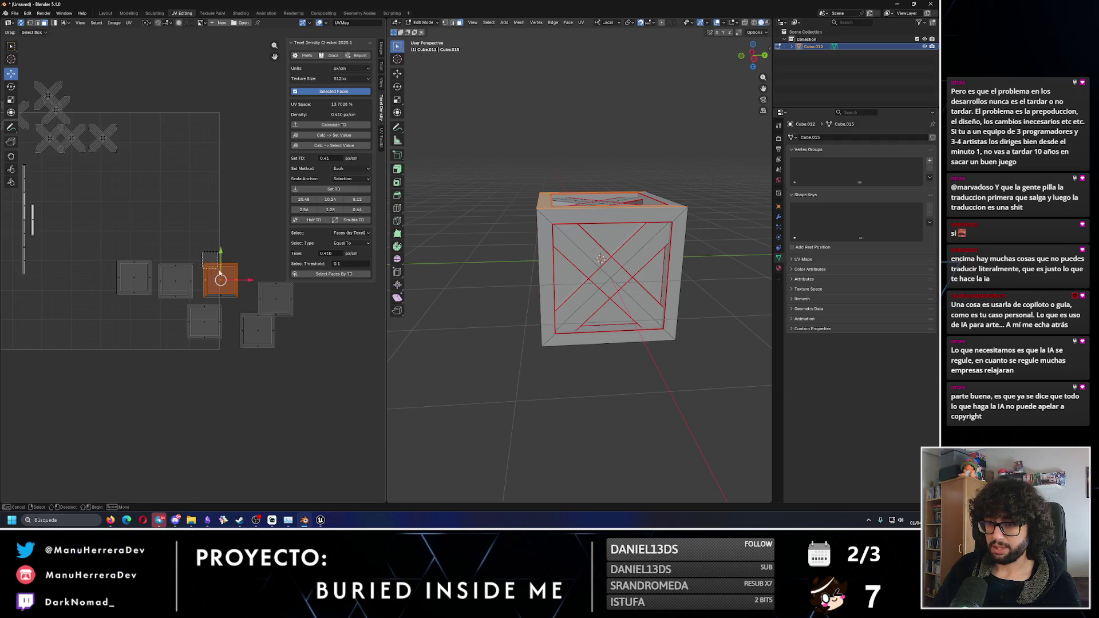